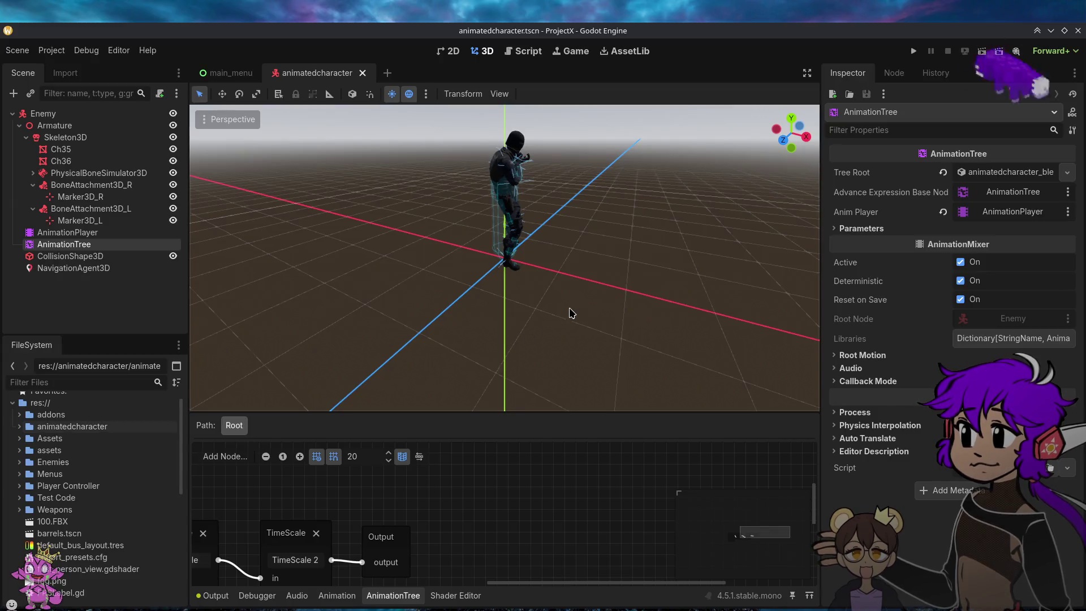
Step: Orbit and zoom the 3D view in close on the character's upper body
drag(571, 310, 583, 316)
scroll(582, 316, up, 5)
scroll(504, 258, down, 5)
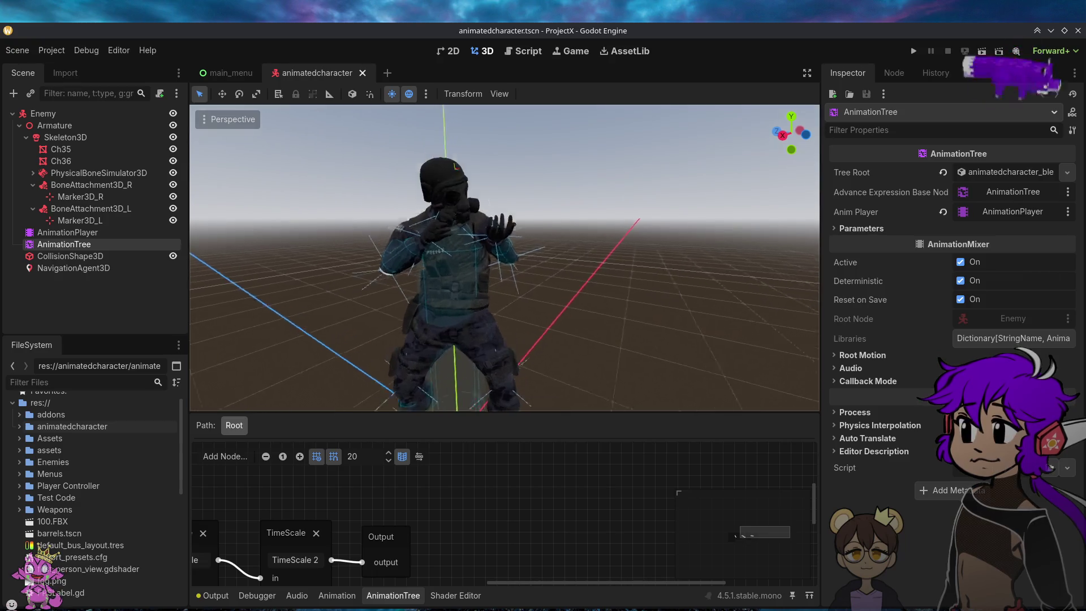
scroll(503, 257, up, 4)
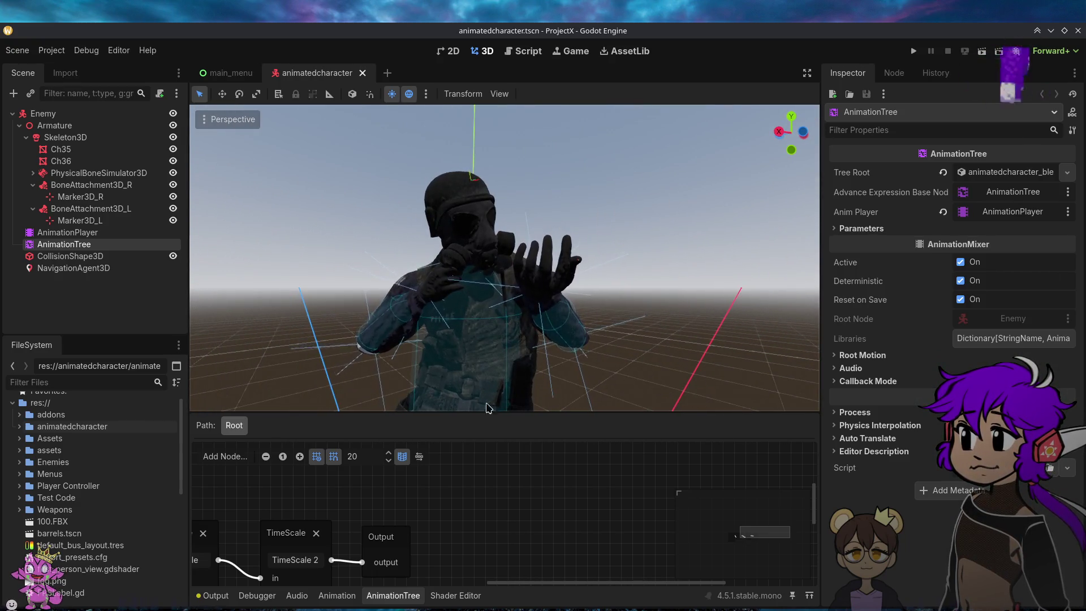
Step: Browse between the assets and Assets folders in the FileSystem dock
click(67, 451)
click(74, 440)
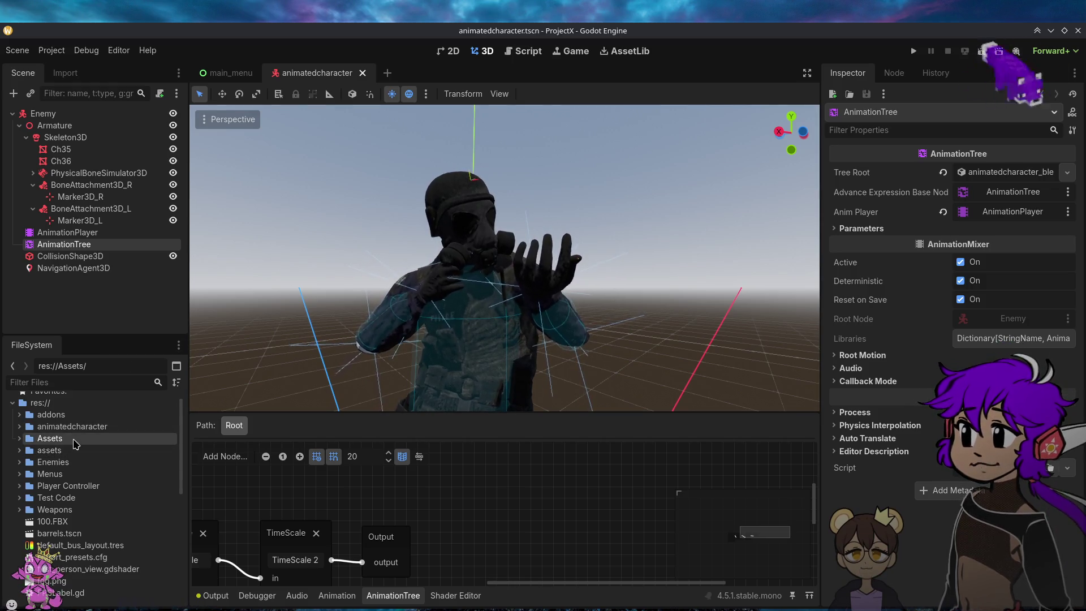
click(47, 452)
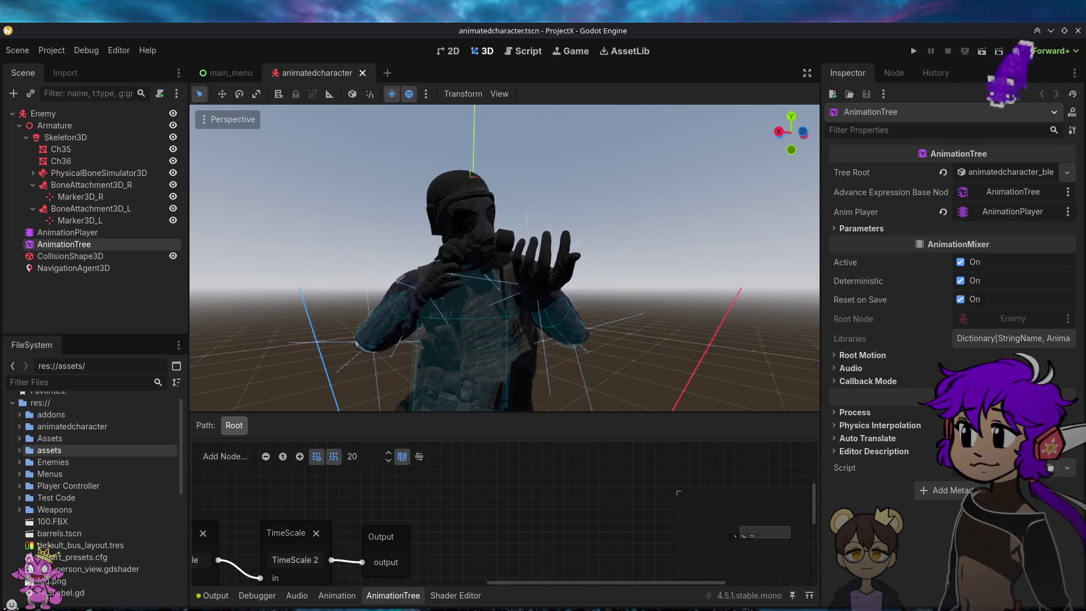
Step: Open the project root in the system file manager, then switch to the main_menu scene
right_click(47, 405)
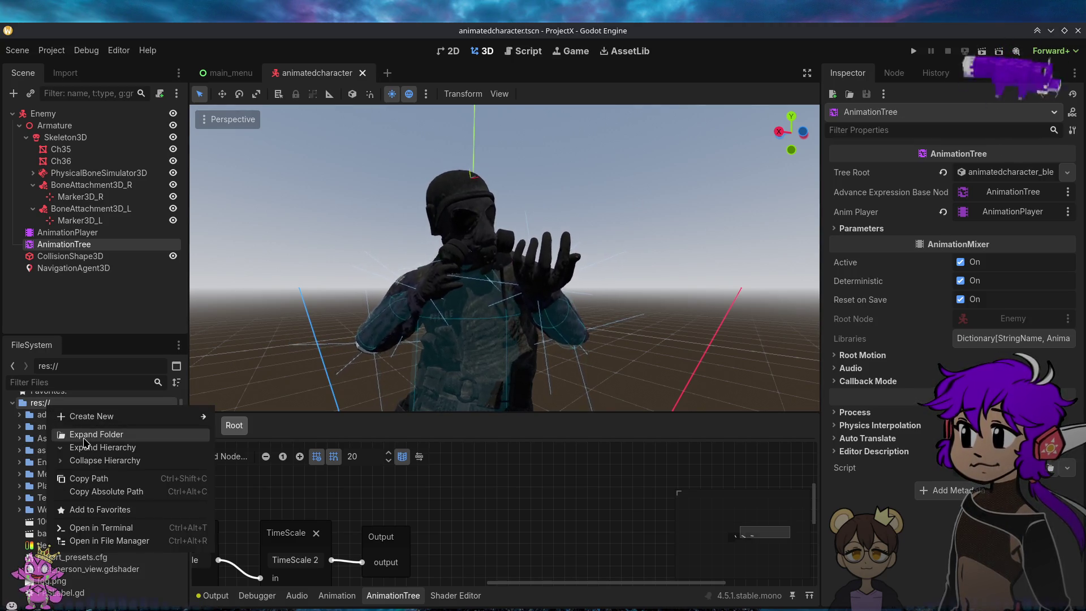
click(105, 541)
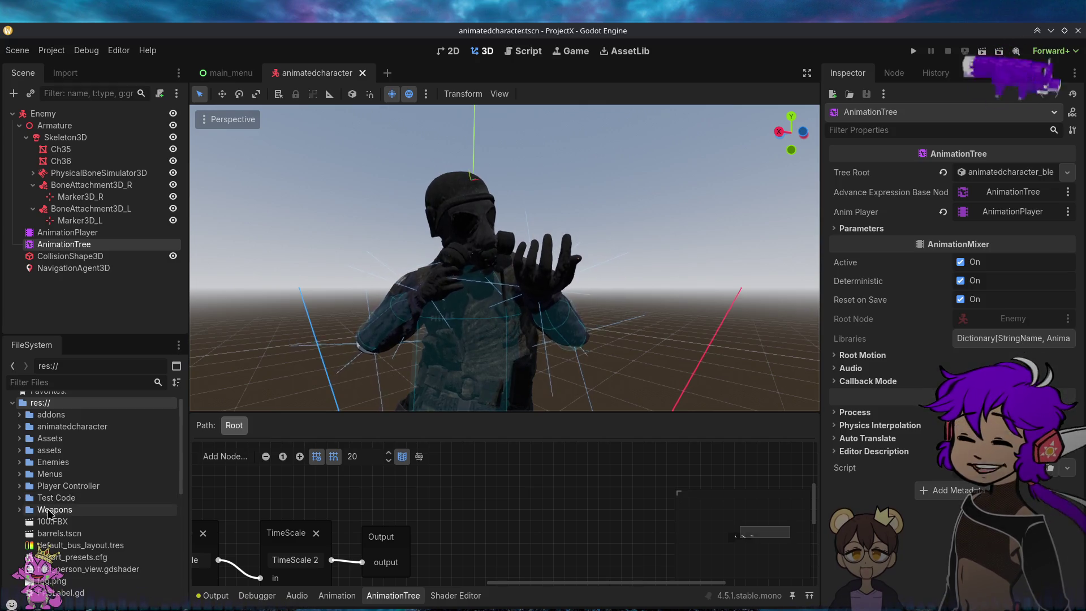
click(20, 474)
click(18, 475)
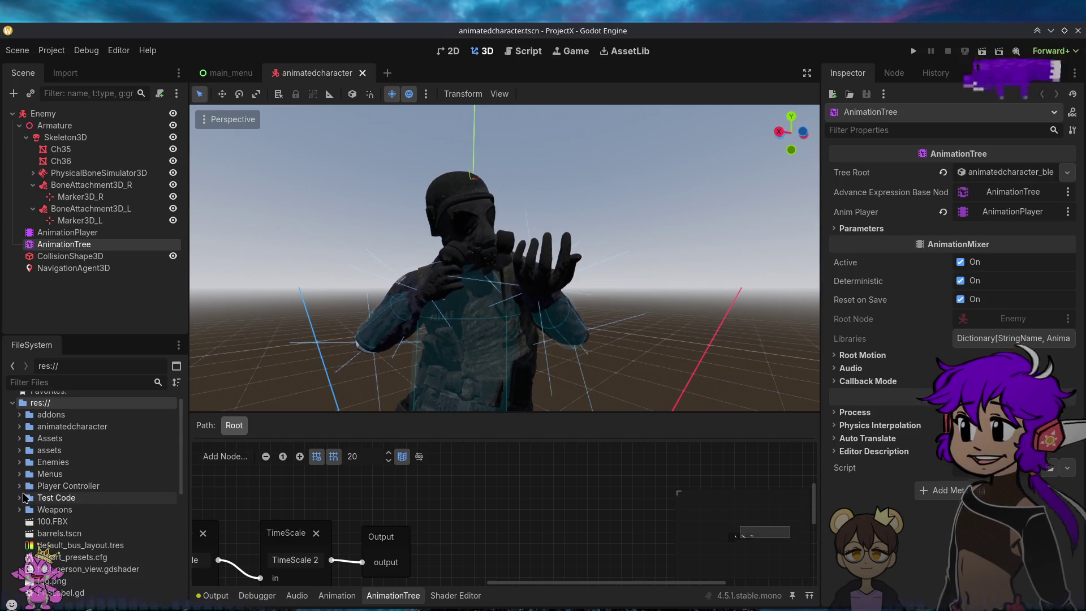
click(231, 72)
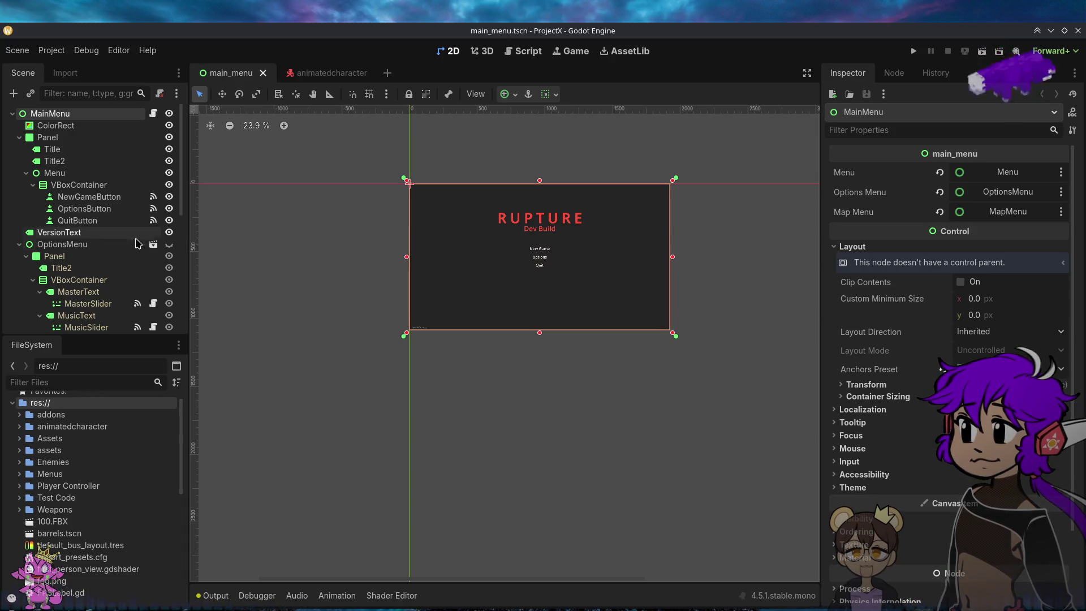
Step: Select NewGameButton, then scroll down to MapMenu and open its map_menu.gd script
click(95, 198)
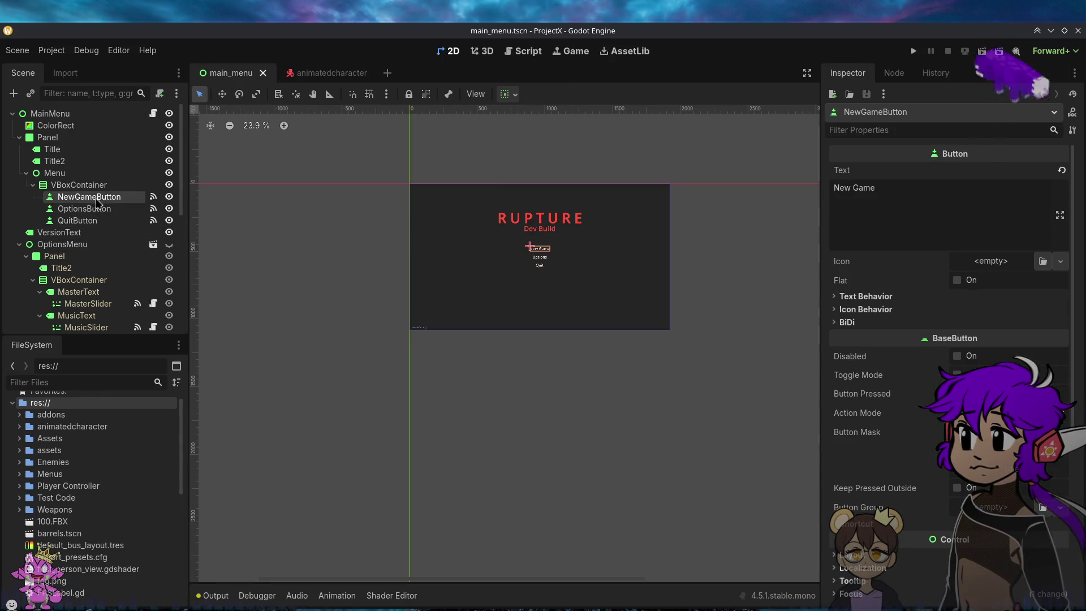
mouse_move(177, 194)
mouse_down()
mouse_move(168, 318)
mouse_move(178, 272)
mouse_up()
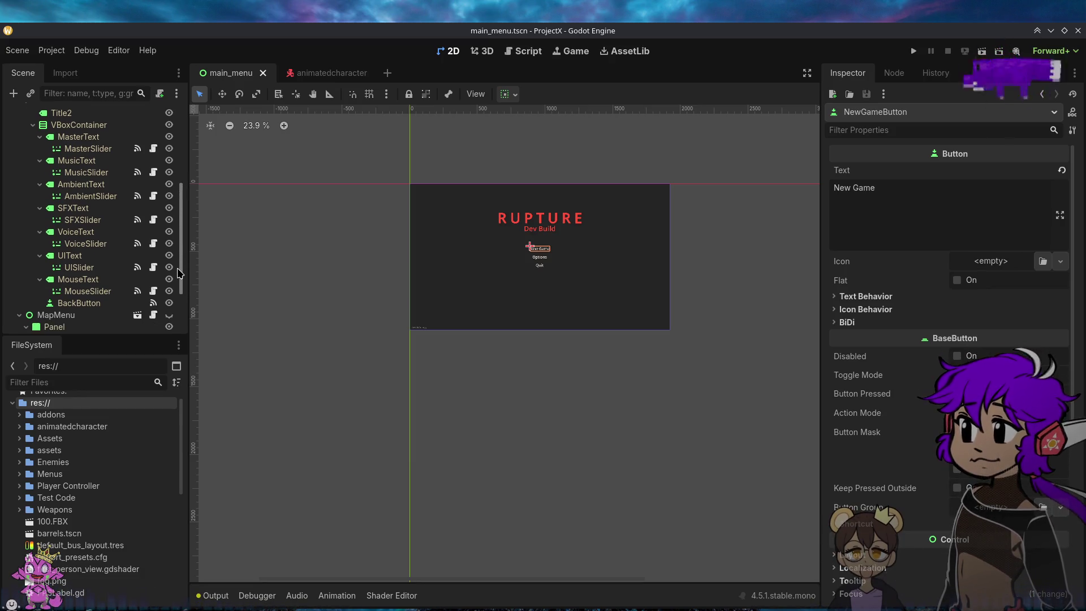
scroll(166, 274, down, 2)
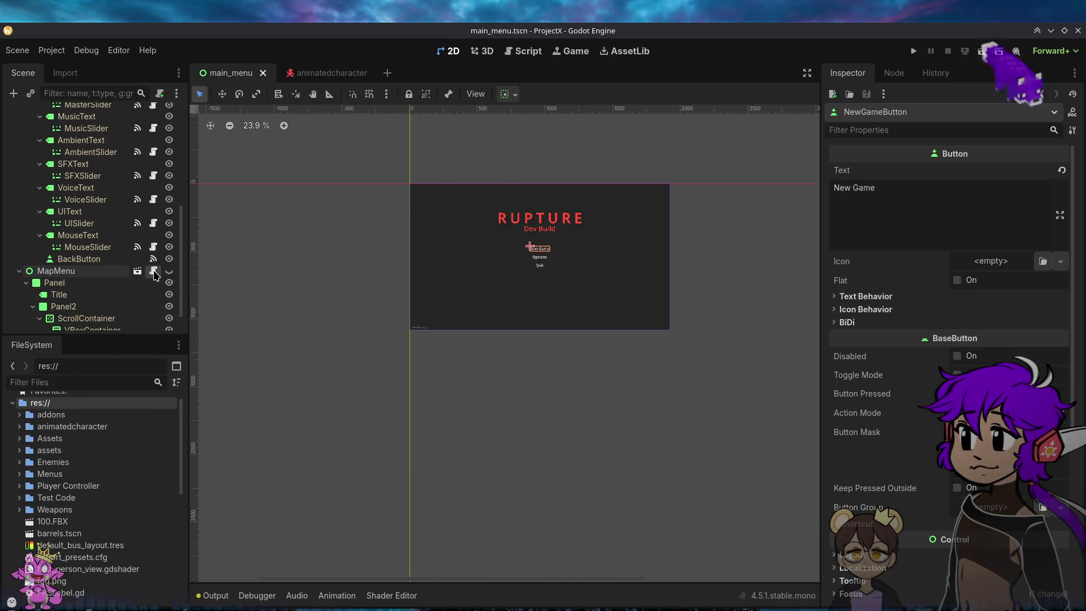
click(153, 272)
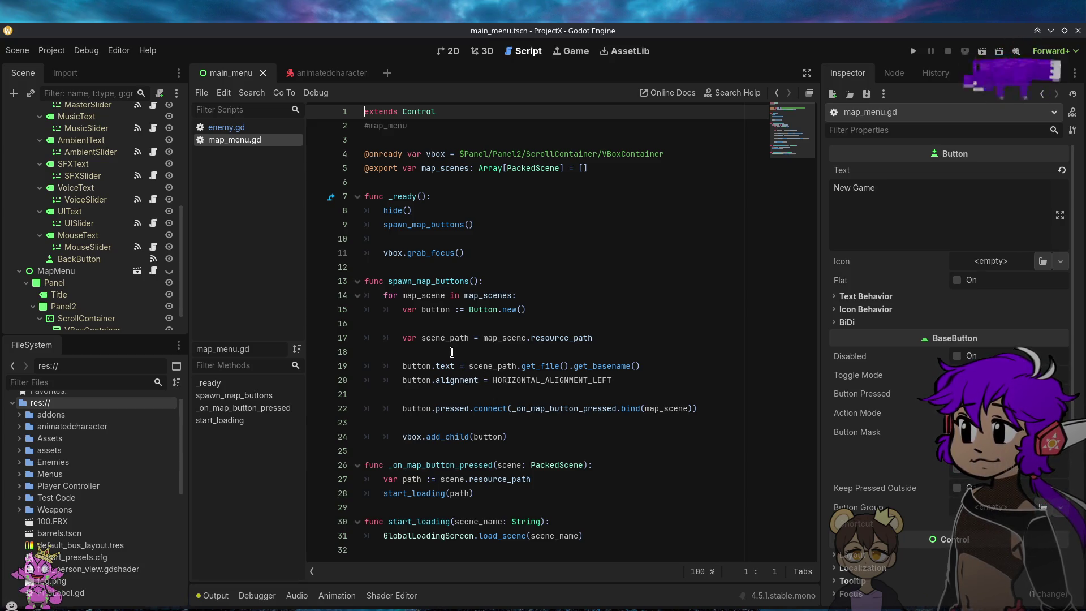
Step: Return to the animatedcharacter scene in 3D, then open Enemy.tscn from the Enemies folder
click(300, 84)
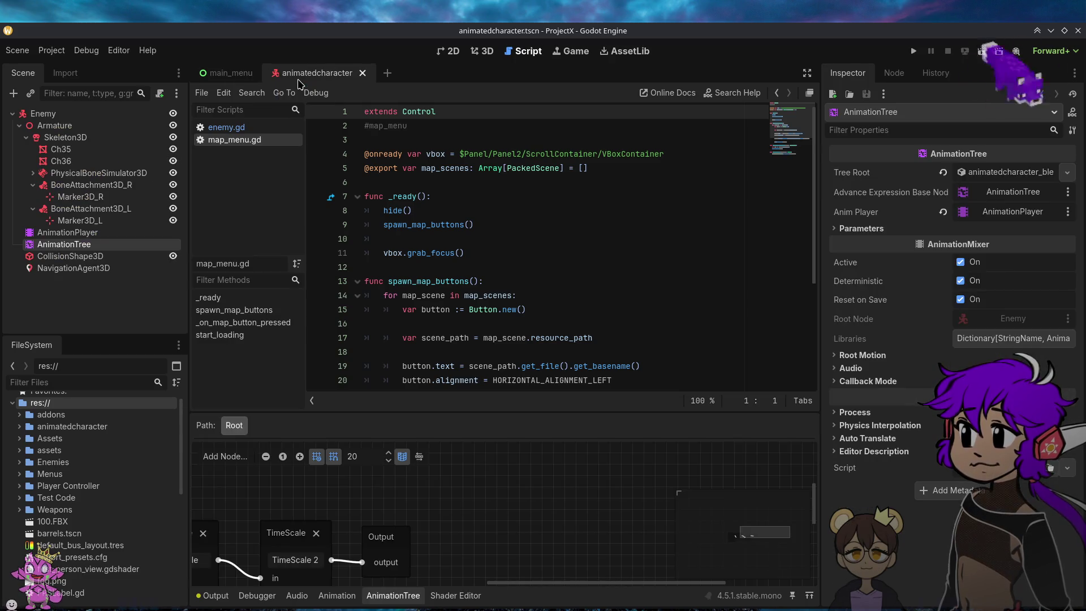
click(485, 51)
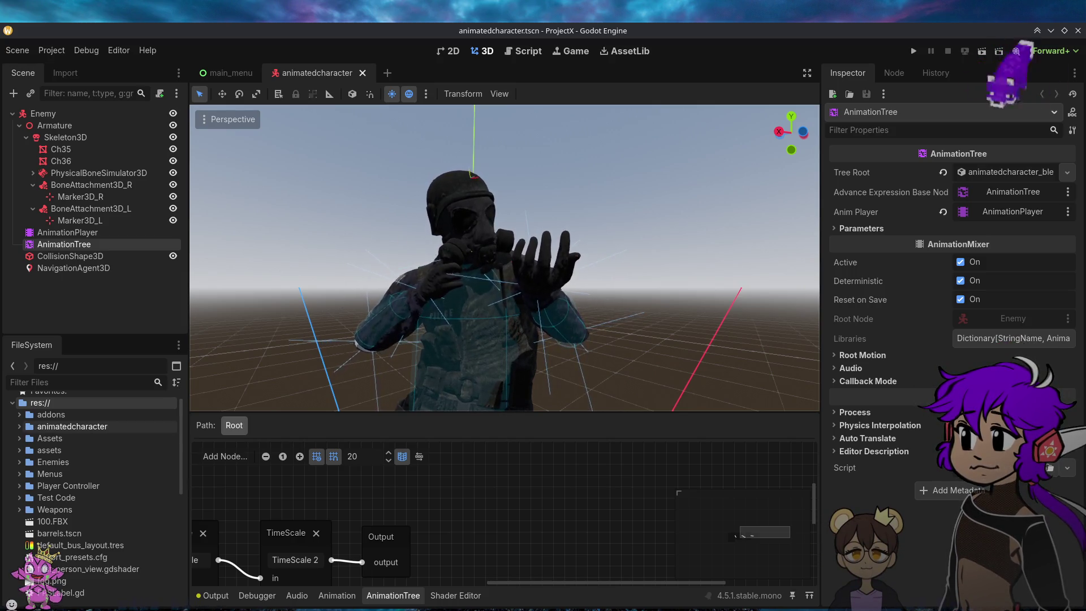
click(62, 428)
click(17, 428)
click(17, 429)
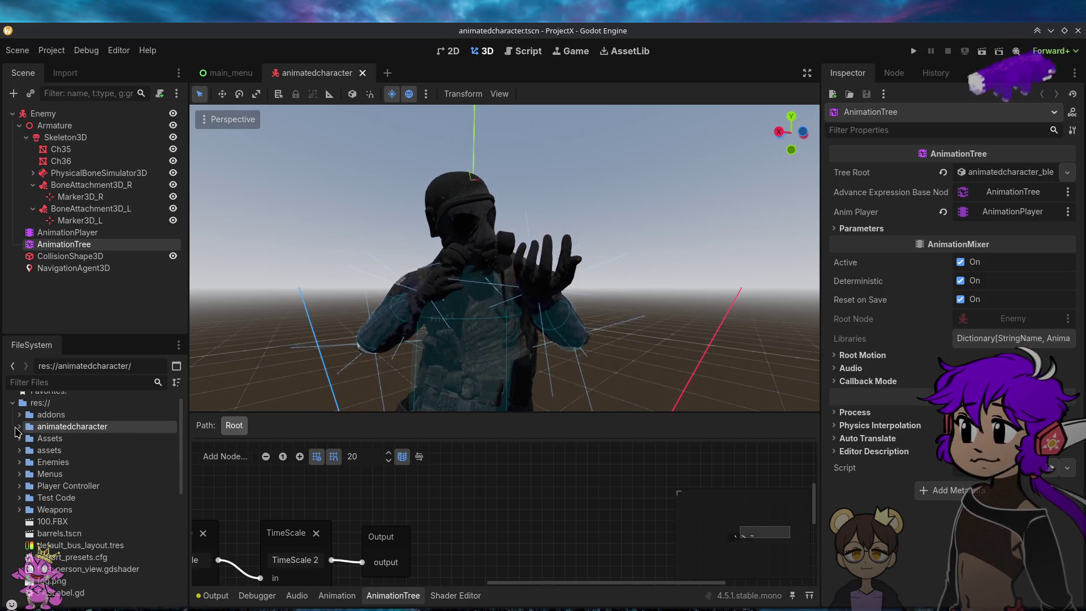
click(20, 462)
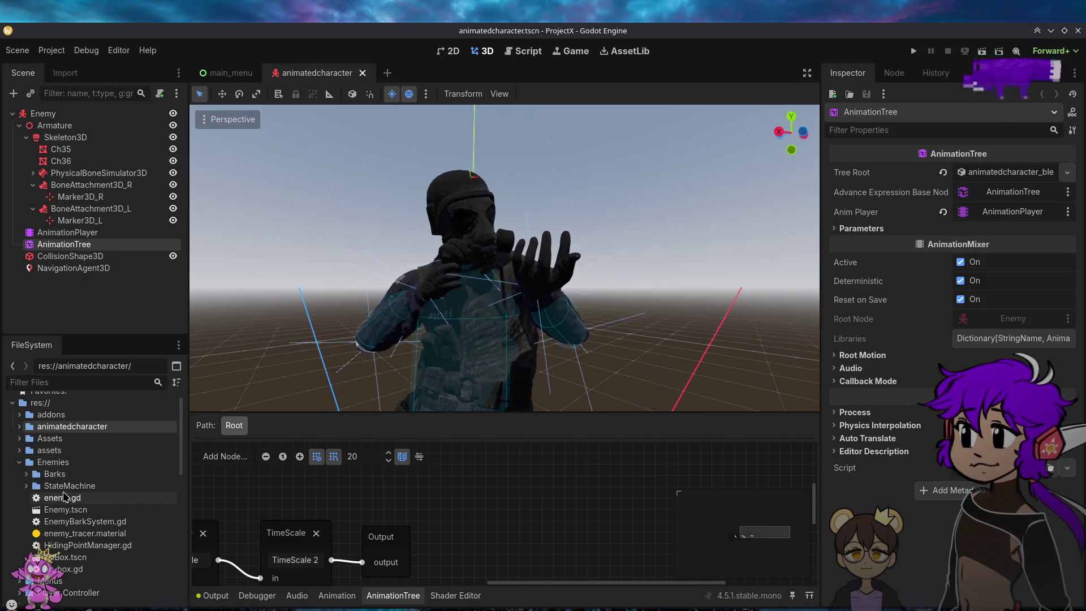
click(85, 511)
double_click(87, 511)
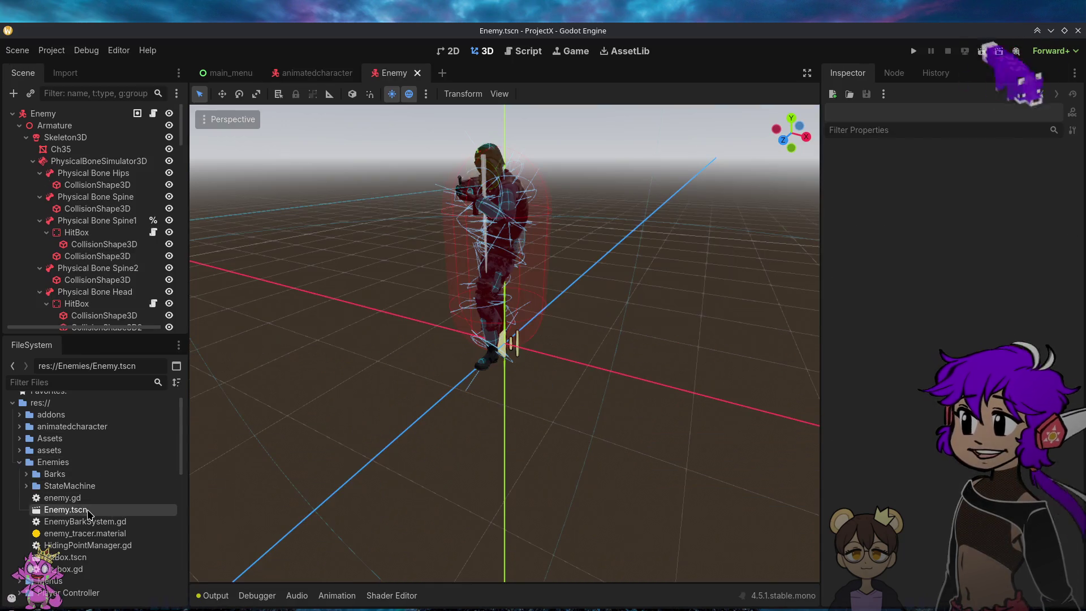
Step: Close the animatedcharacter scene and tilt the Enemy scene's view to look down on the enemy
click(355, 77)
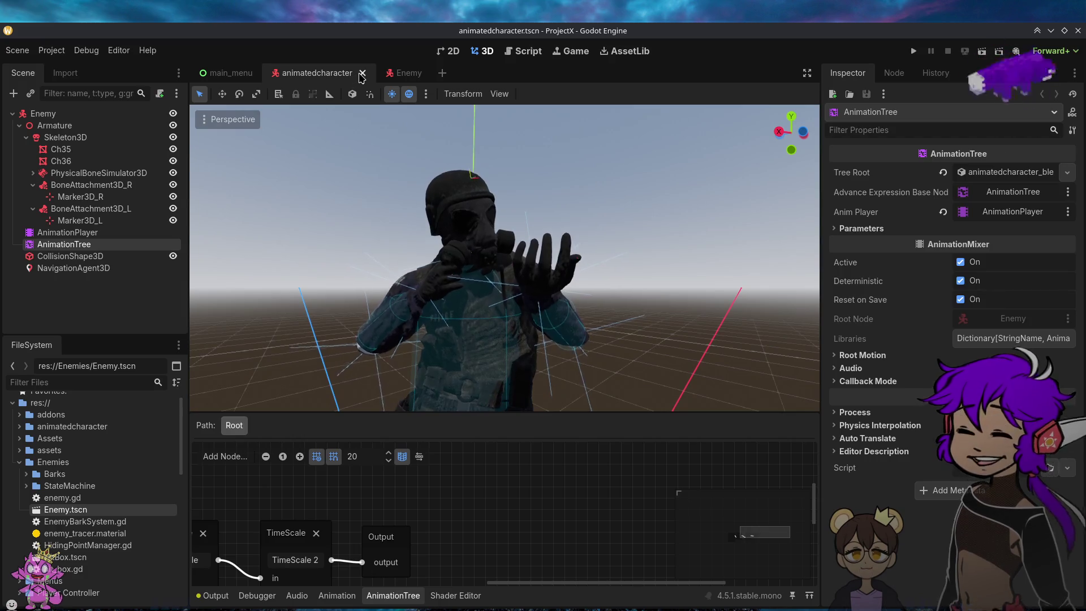
click(362, 74)
click(300, 74)
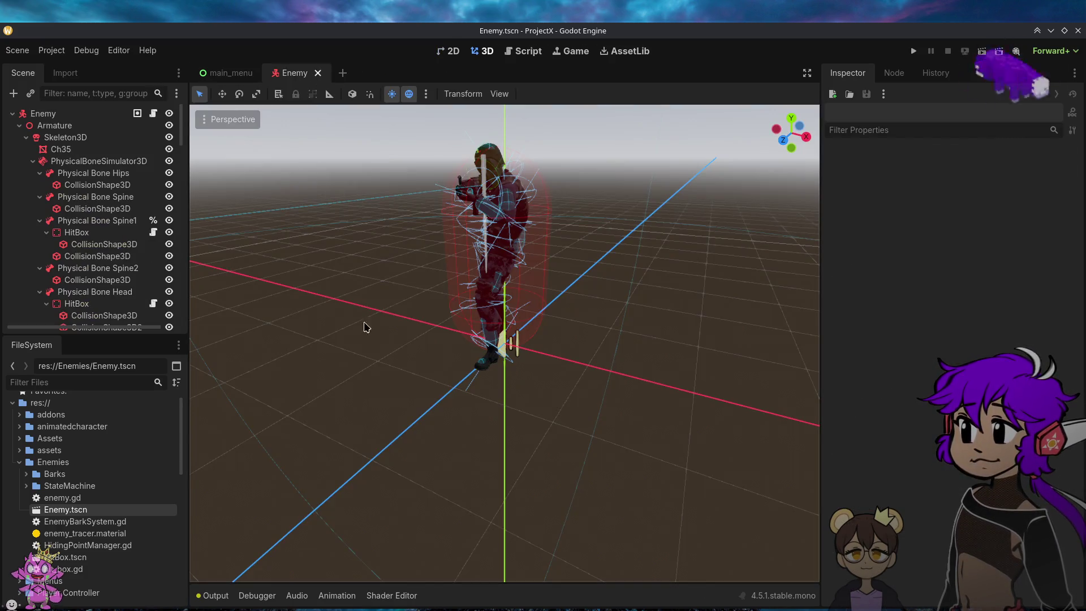
scroll(477, 491, up, 10)
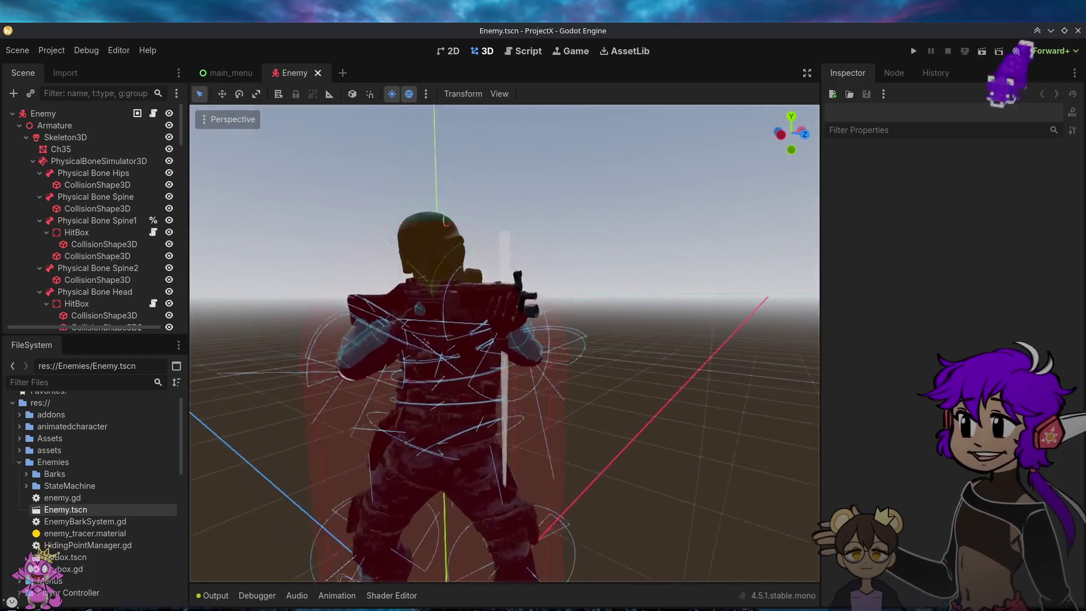
scroll(504, 343, down, 10)
scroll(504, 342, up, 5)
scroll(504, 343, down, 5)
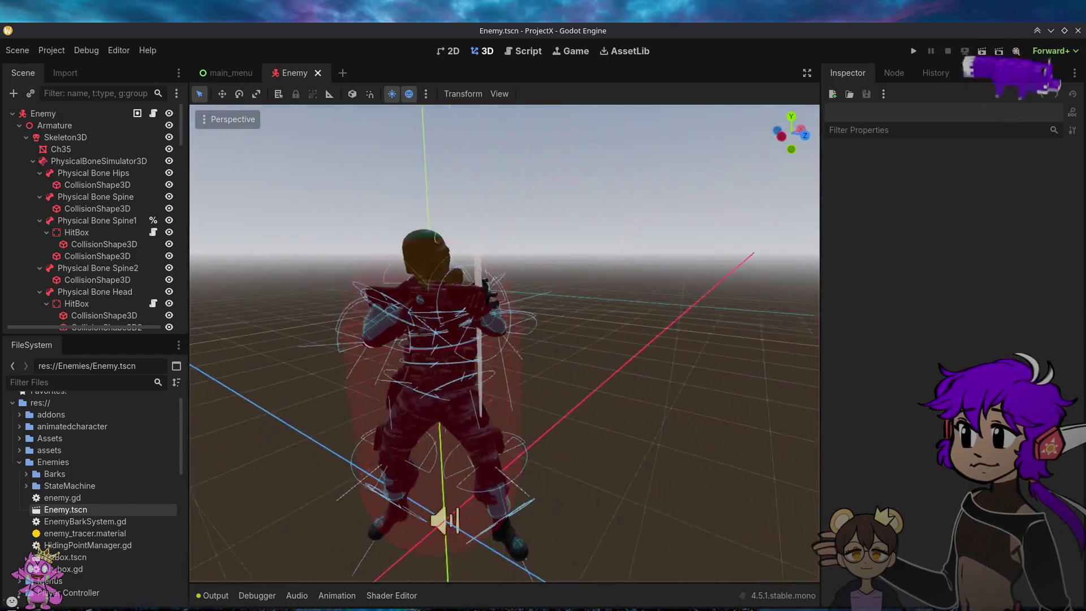
scroll(504, 342, up, 5)
scroll(504, 343, up, 3)
scroll(504, 343, down, 8)
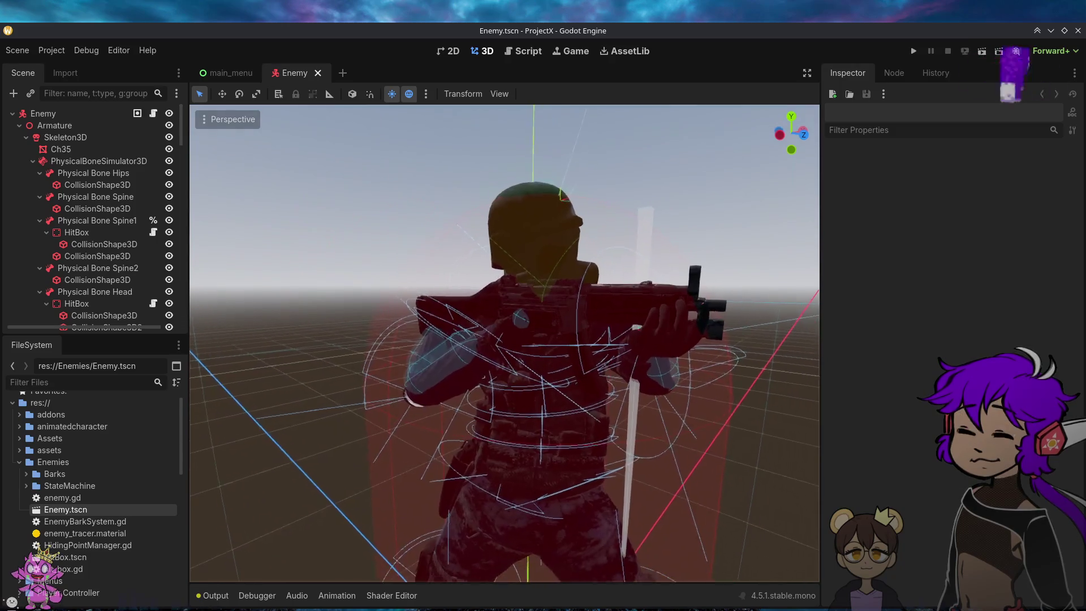
drag(504, 343, 504, 356)
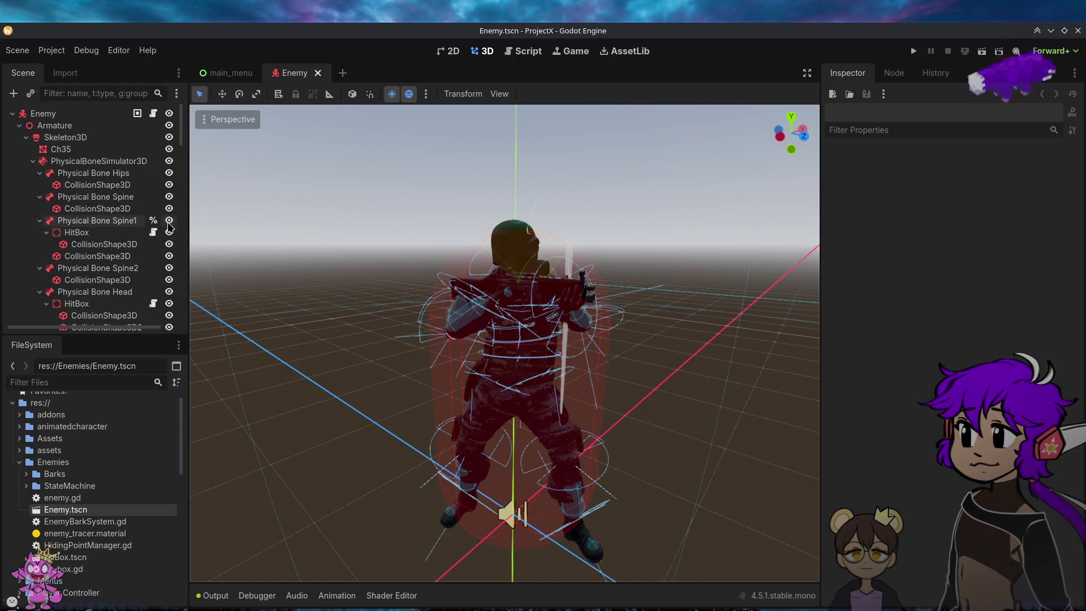
scroll(131, 257, down, 6)
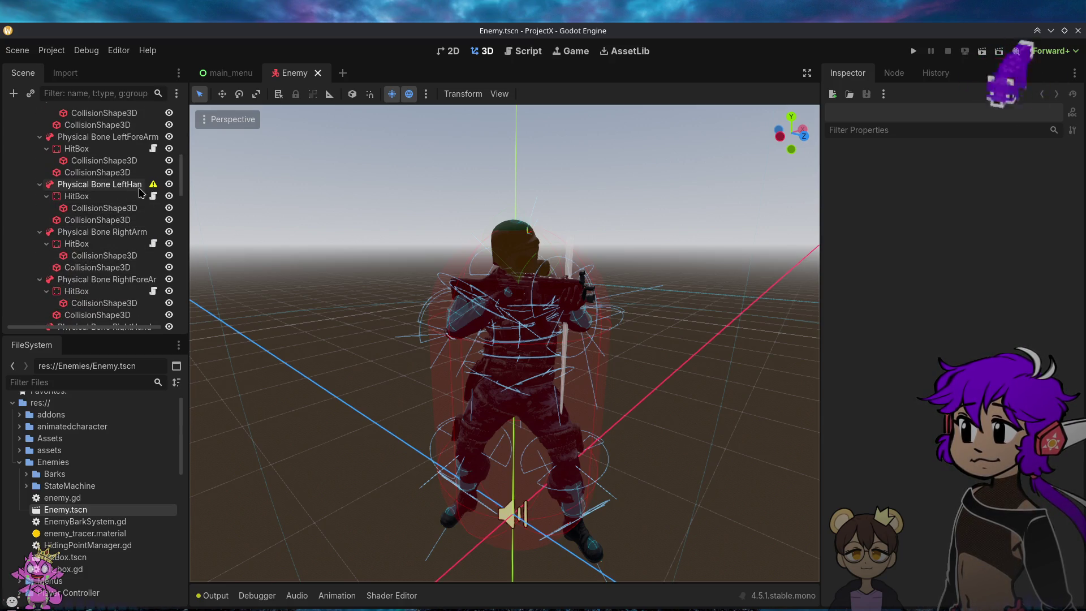
Step: Collapse the Enemy node tree so only its direct children are listed
drag(179, 172, 179, 122)
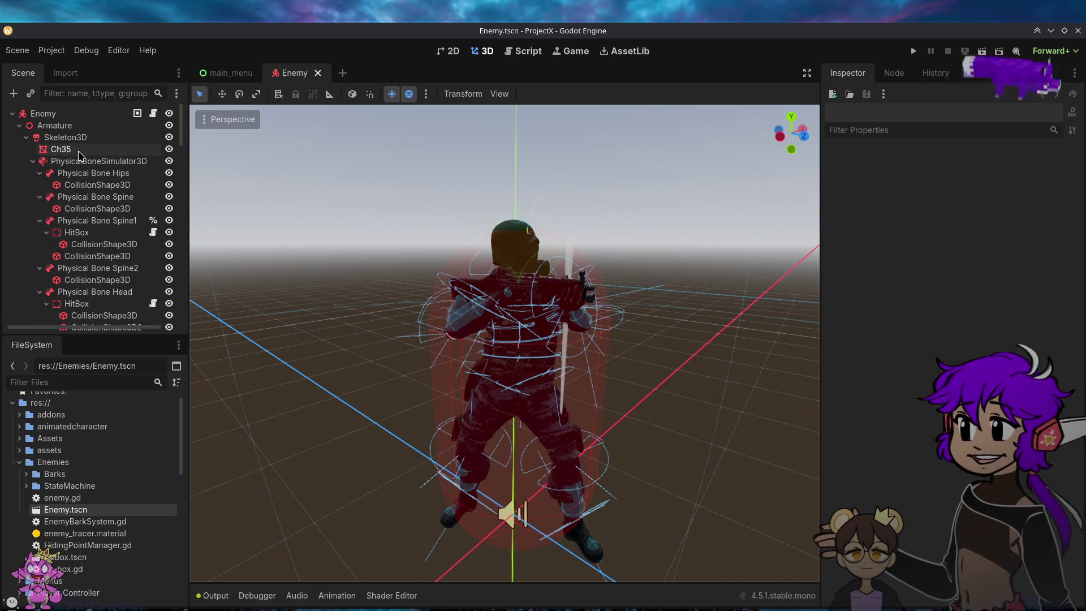
click(27, 138)
click(20, 126)
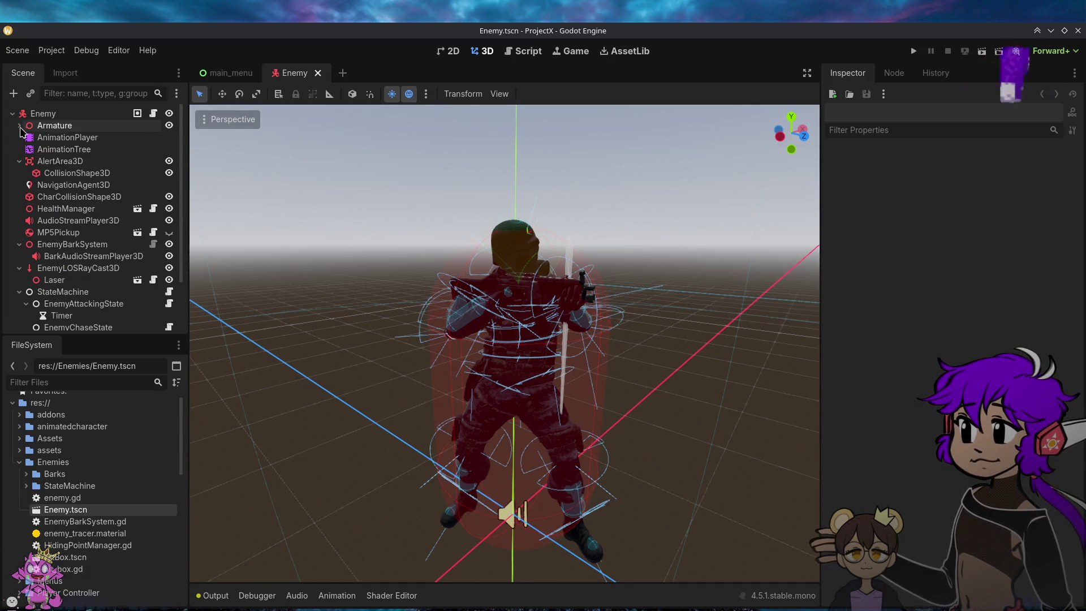
drag(135, 333, 135, 397)
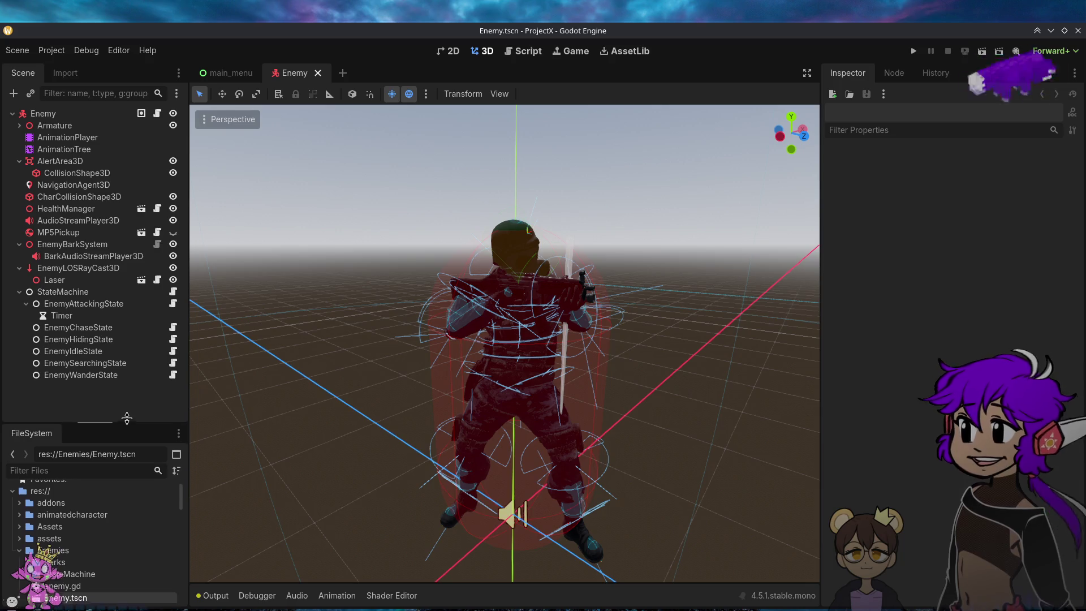
click(26, 304)
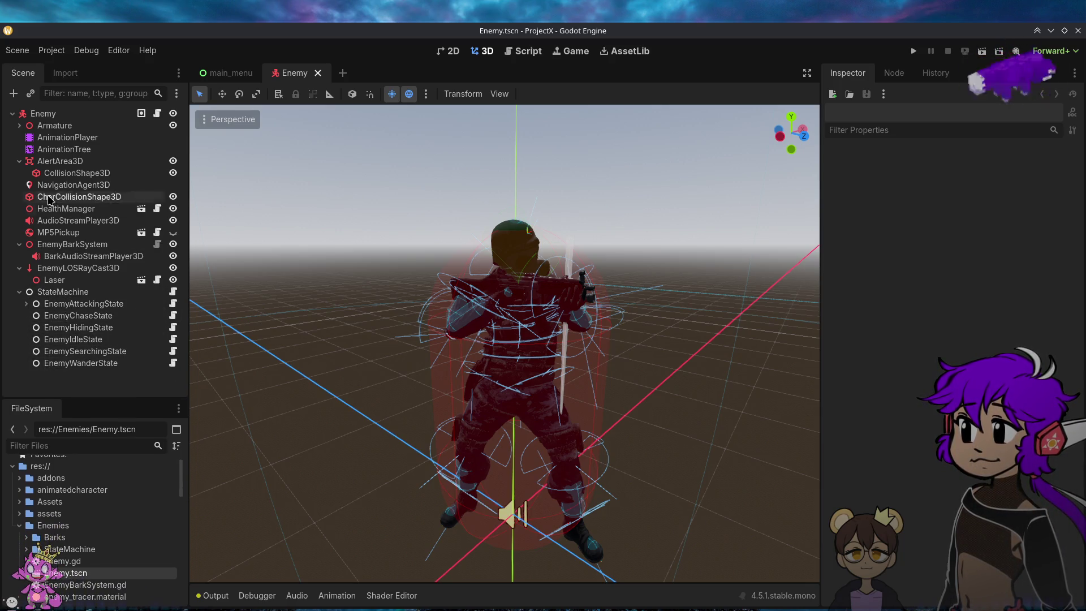
click(13, 113)
shift+click(13, 115)
shift+click(13, 115)
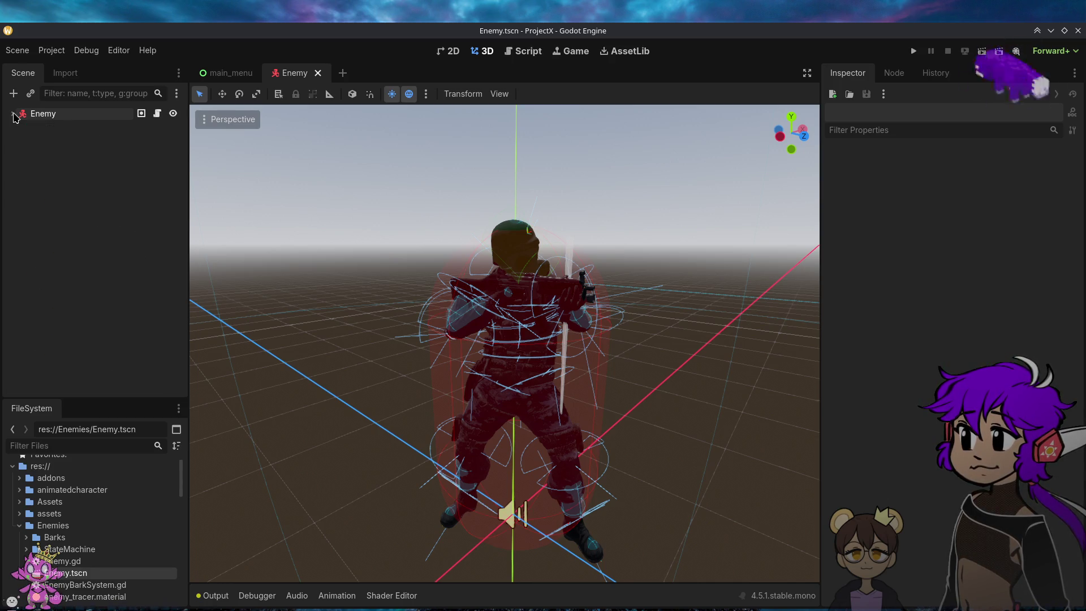
click(14, 114)
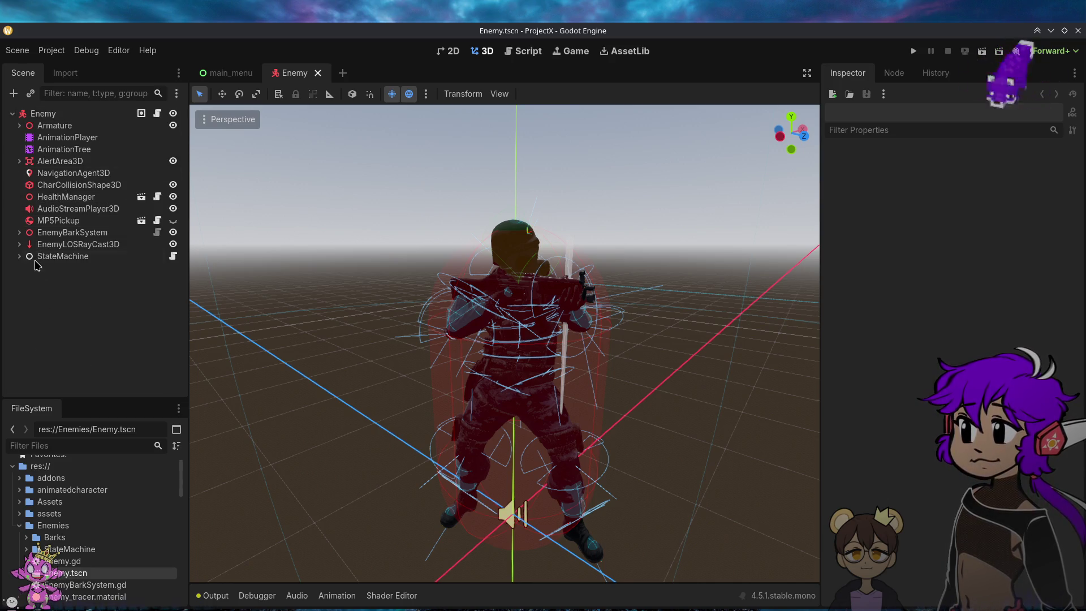
Step: Expand AlertArea3D and inspect its collision shape and Area3D properties
click(19, 162)
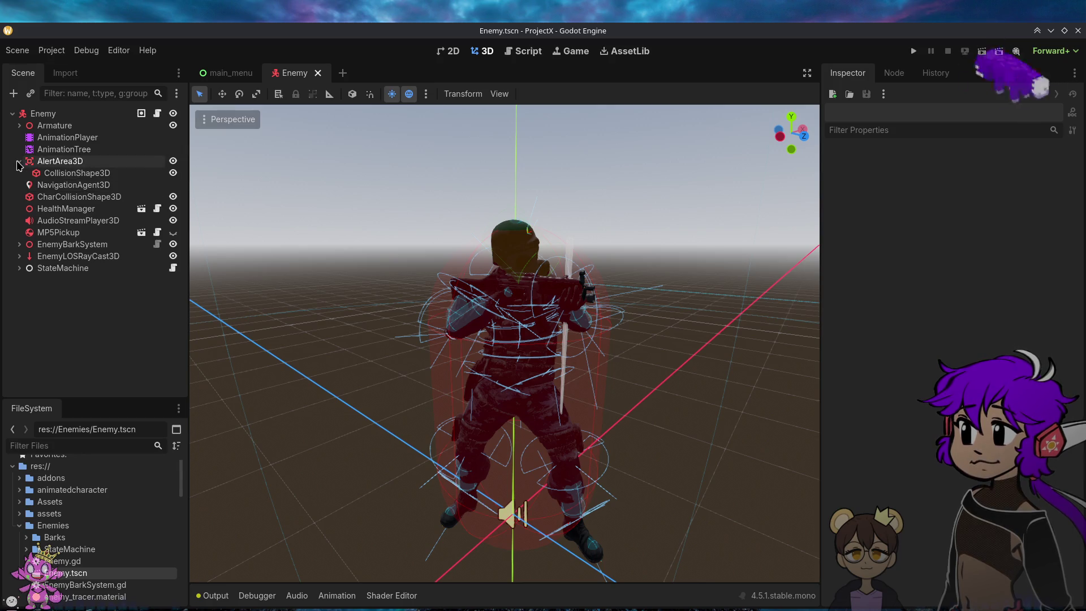
click(43, 175)
click(56, 162)
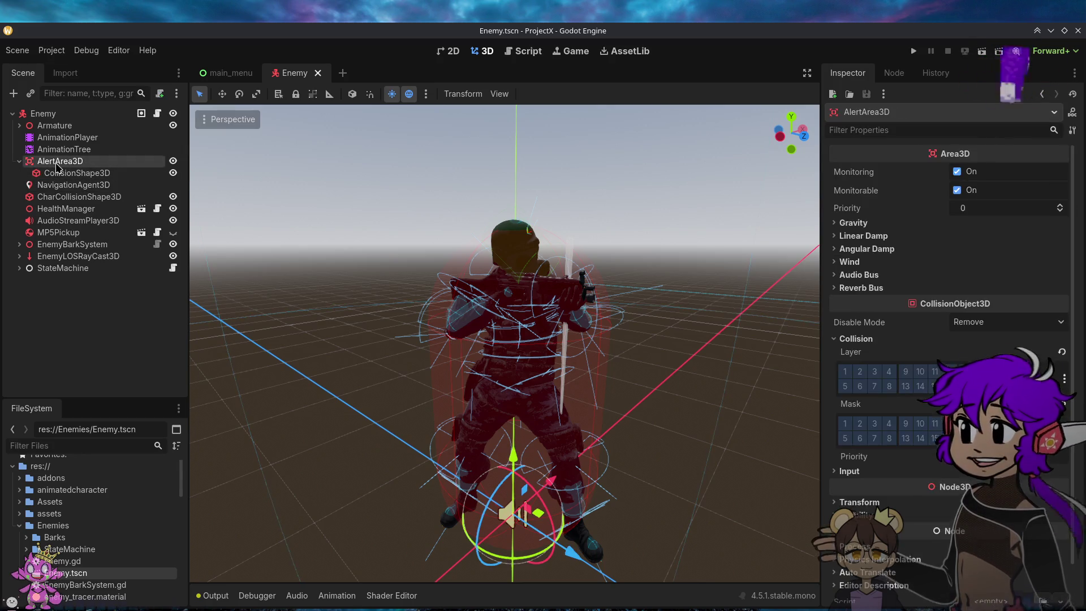
Step: Frame the alert area in the 3D viewport and zoom to view it
key(f)
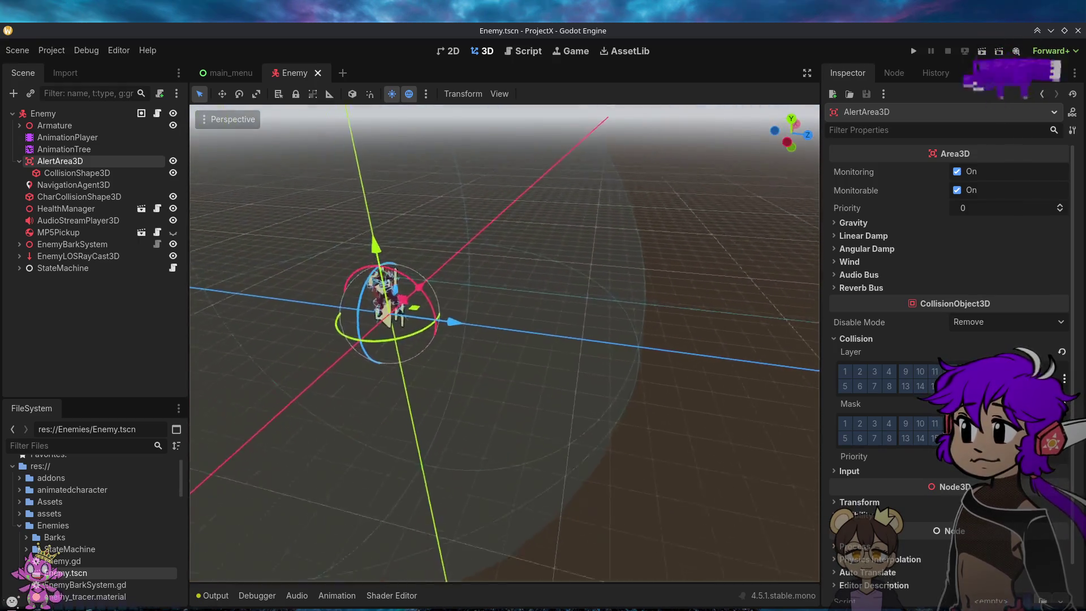
scroll(504, 343, up, 5)
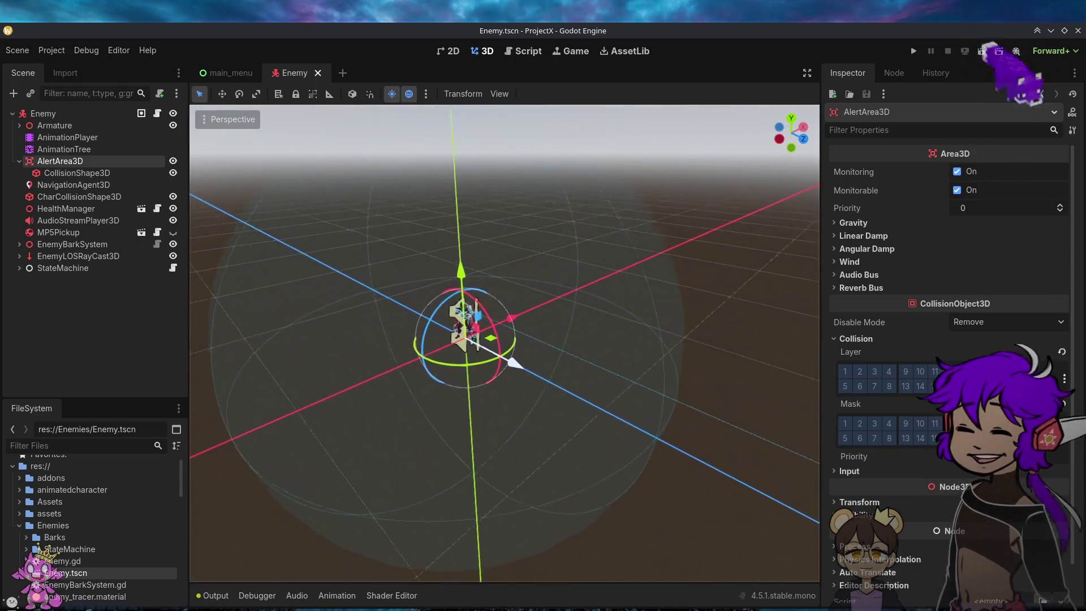
scroll(504, 343, up, 5)
scroll(503, 343, down, 5)
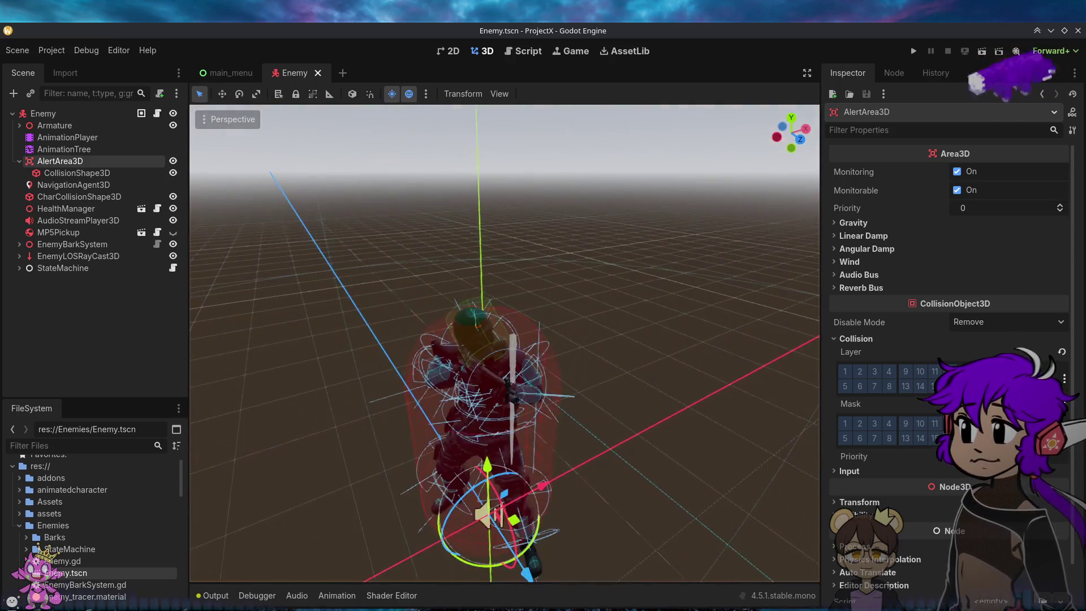
scroll(504, 342, up, 5)
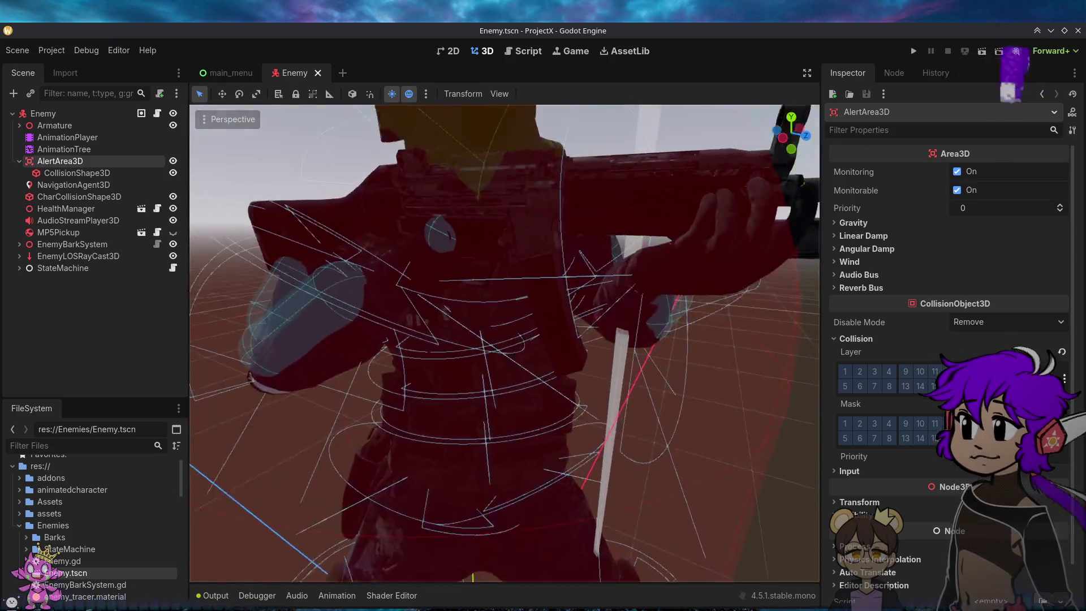
scroll(504, 342, down, 5)
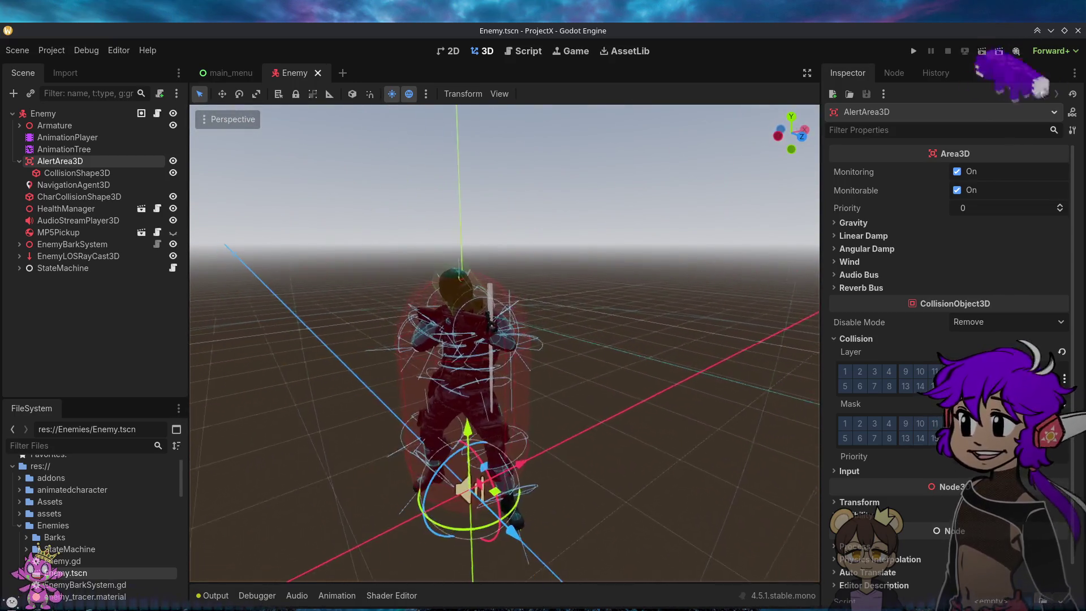
Step: Expand StateMachine, inspect the Attacking, Chase and Hiding states, then select the root Enemy node
click(19, 268)
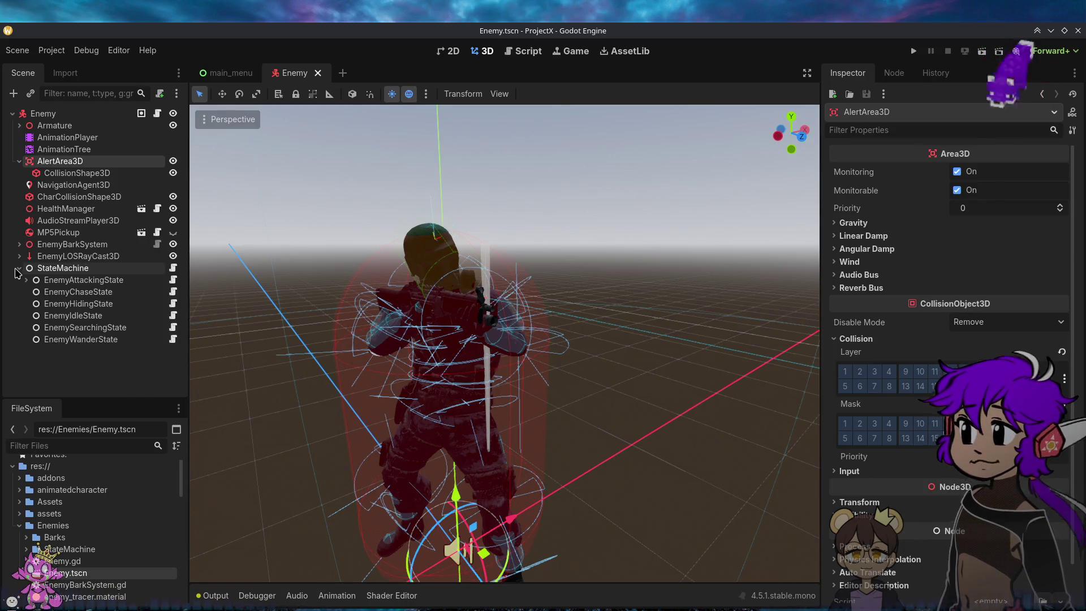
click(120, 283)
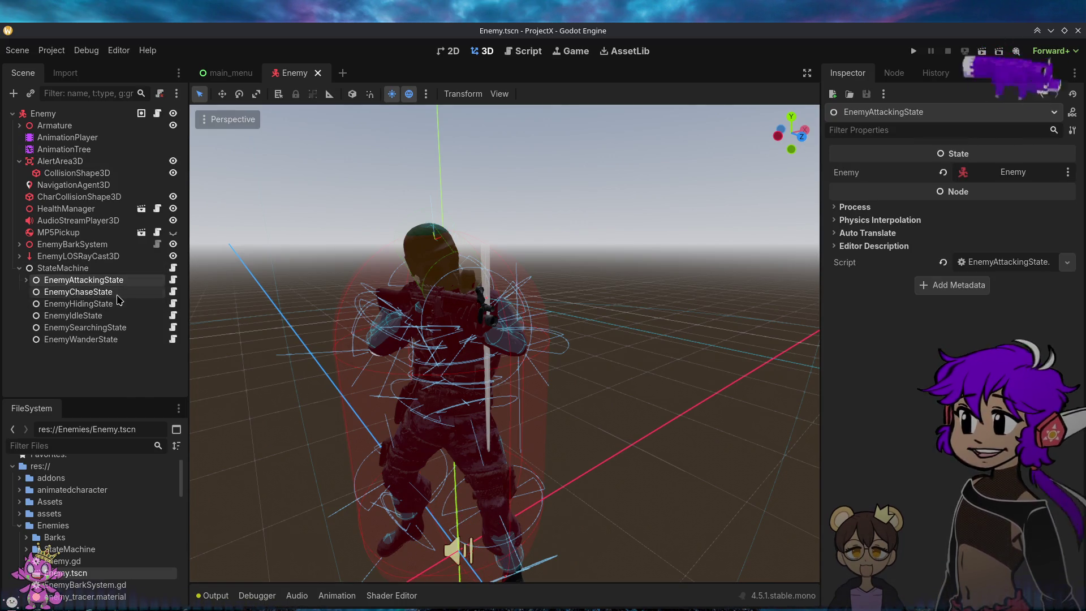
click(120, 292)
click(119, 305)
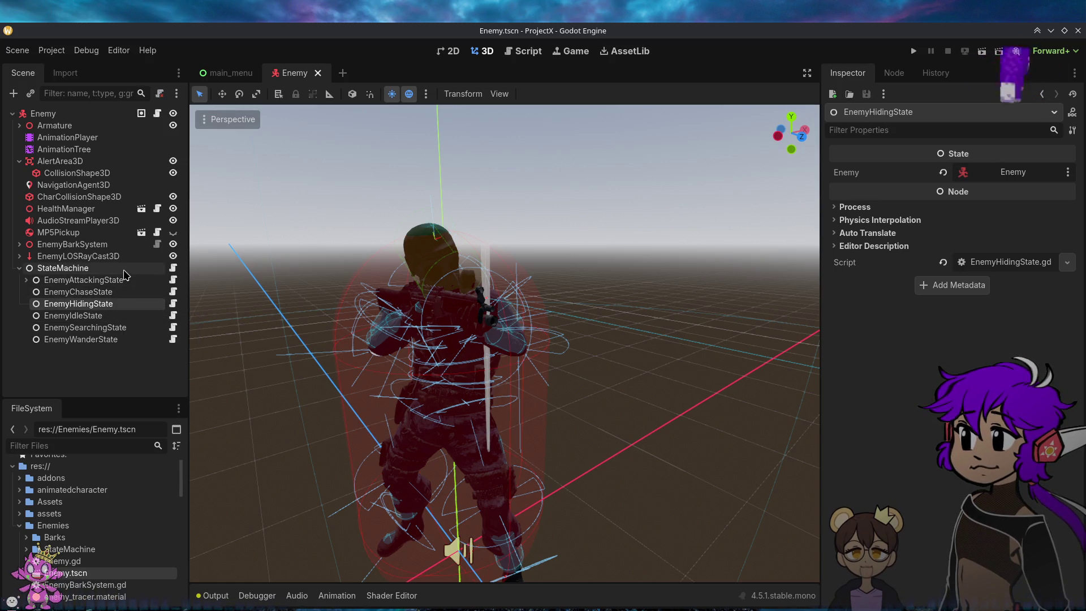
click(151, 116)
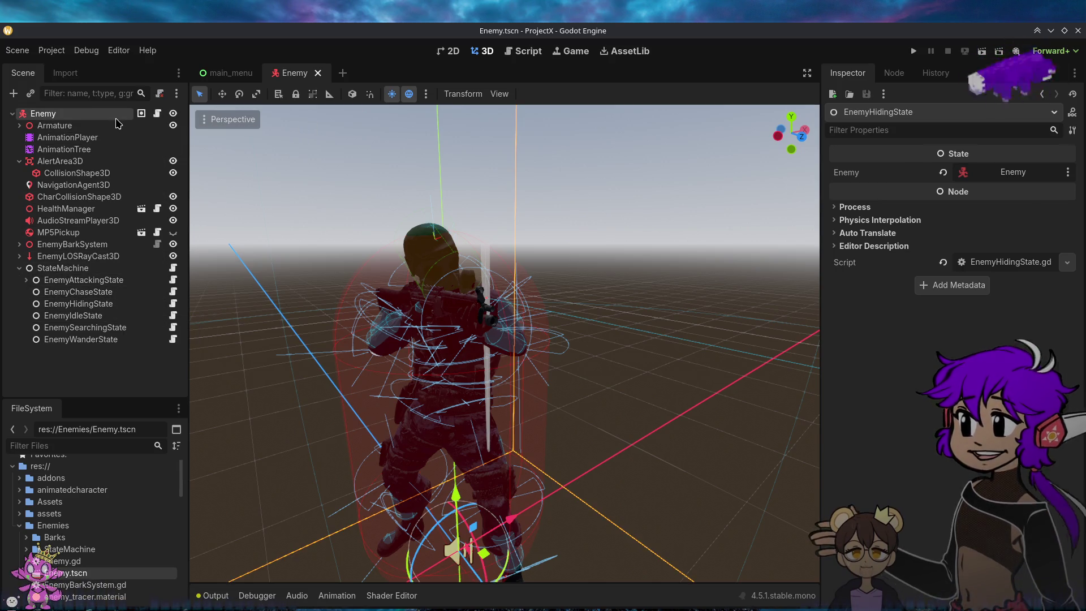
Step: Open enemy.gd from the Enemy node, close the main_menu scene, and collapse the Enemies folder
click(159, 117)
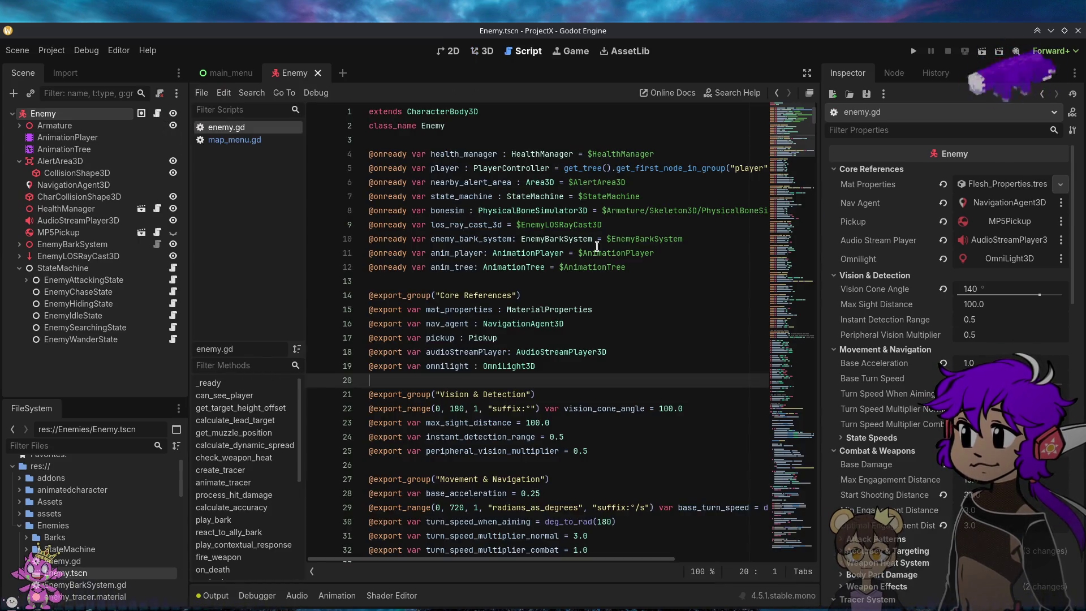
mouse_move(814, 121)
mouse_down()
mouse_move(827, 187)
mouse_move(803, 338)
mouse_move(797, 553)
mouse_move(830, 93)
mouse_up()
click(232, 73)
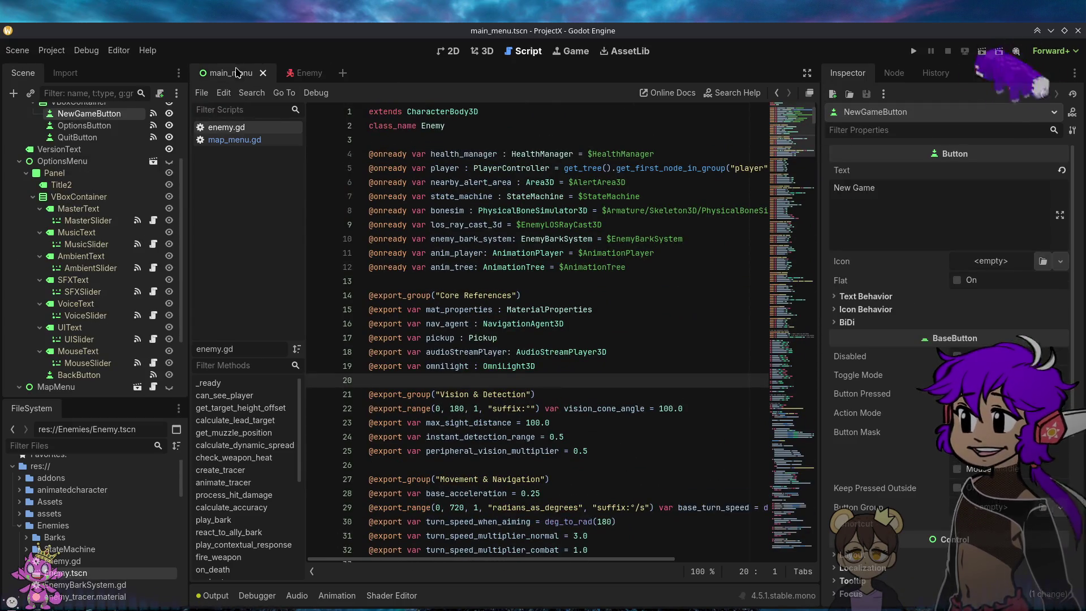
click(300, 73)
click(249, 74)
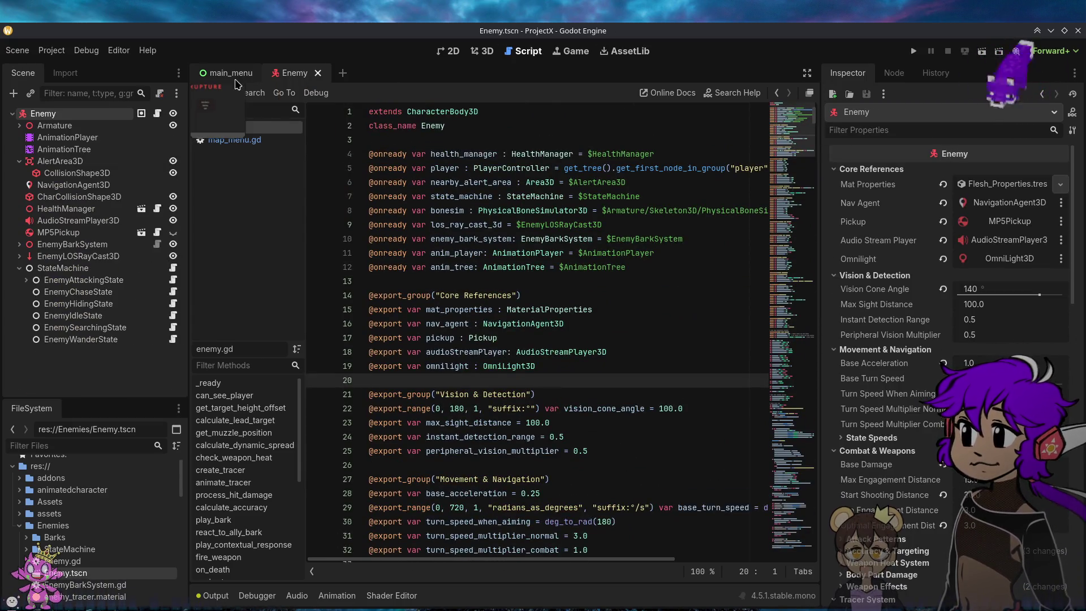
click(262, 74)
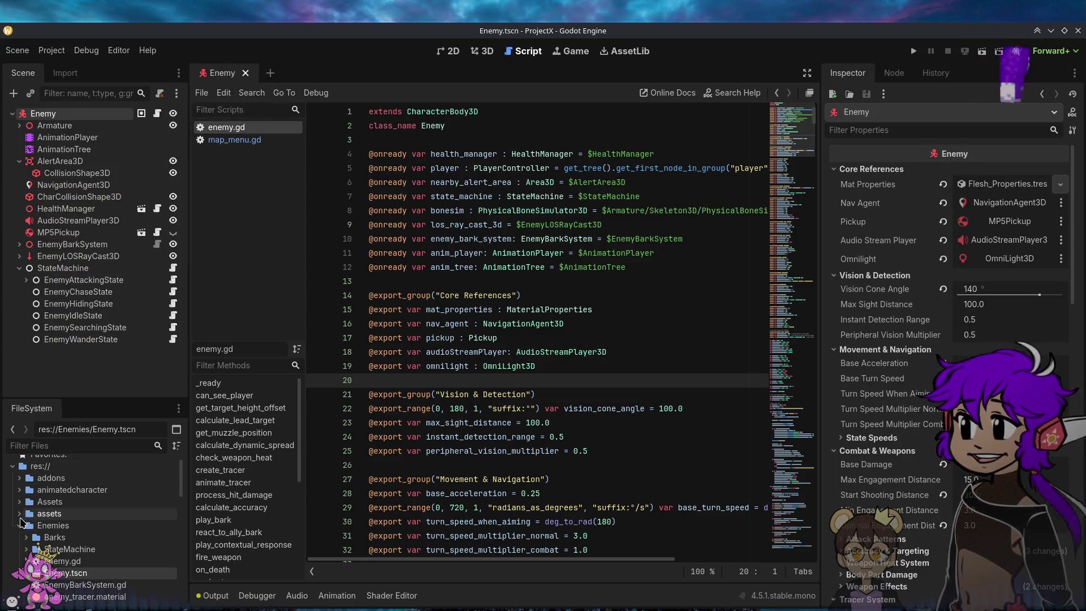
click(18, 526)
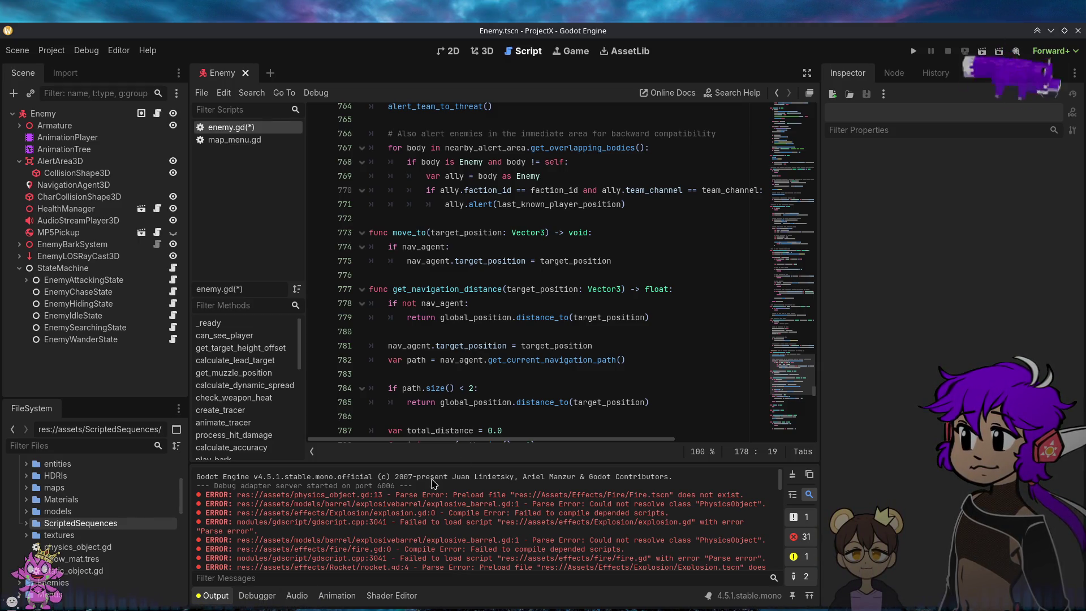
Step: Scroll through enemy.gd to review its alert_team and get_navigation_distance functions
mouse_move(815, 390)
mouse_down()
mouse_move(816, 436)
mouse_move(846, 380)
mouse_move(871, 288)
mouse_move(880, 110)
mouse_move(862, 228)
mouse_move(854, 471)
mouse_up()
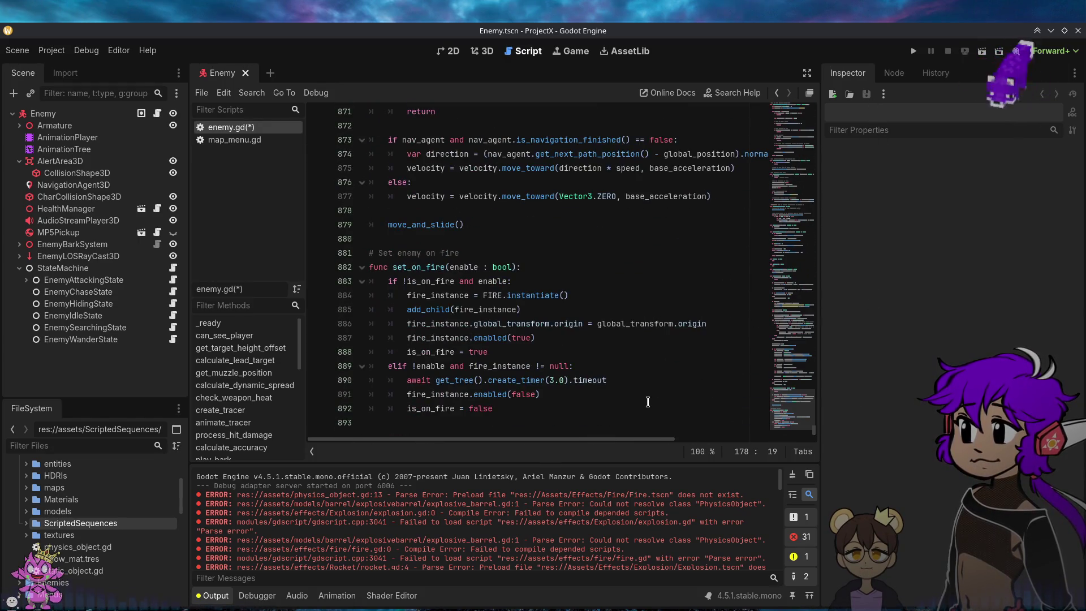
Step: Place the cursor at the end of line 892 and save enemy.gd with Ctrl+S
click(644, 402)
key(ctrl+s)
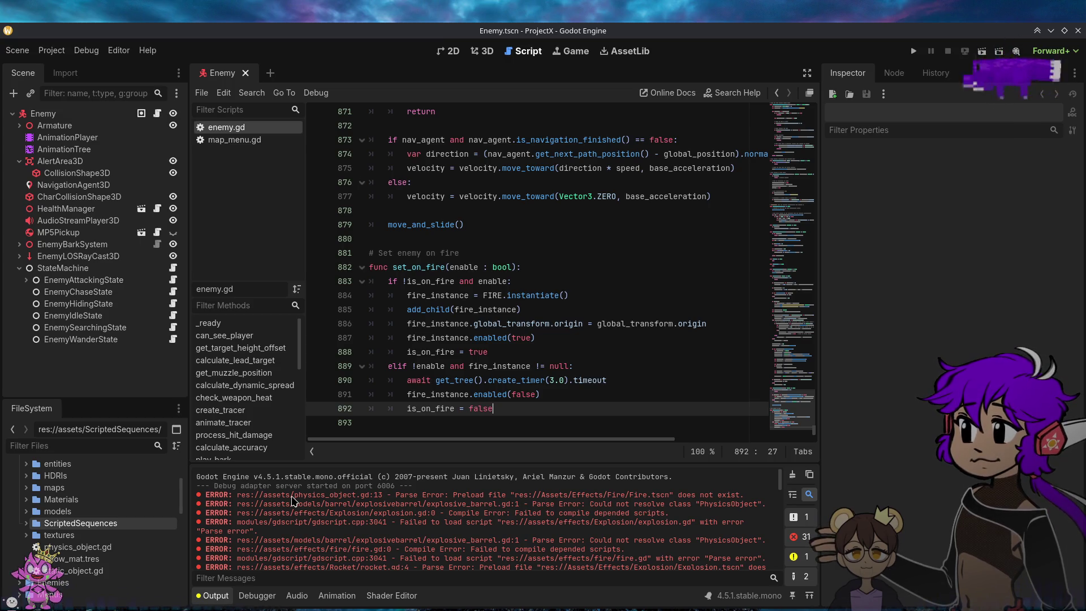
scroll(509, 517, down, 5)
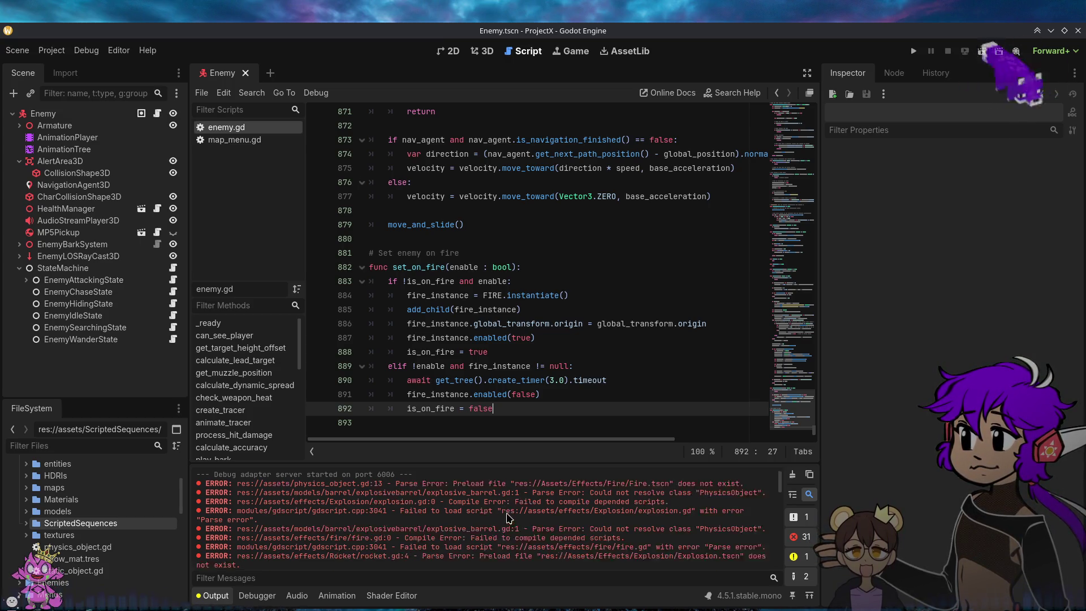
Step: Select the Output log from the engine version header down through the error lines
scroll(510, 517, down, 5)
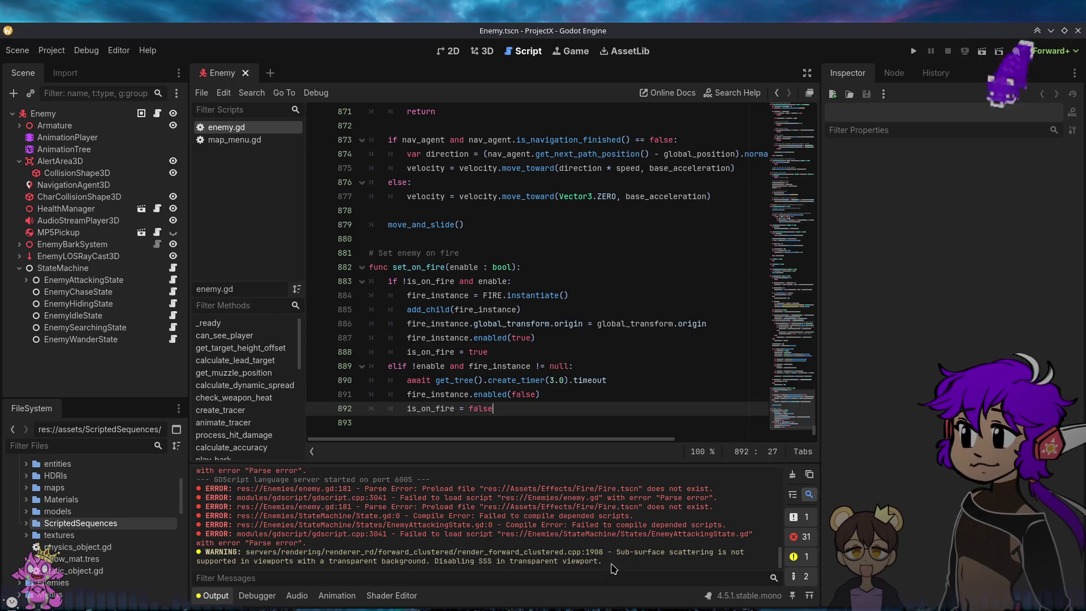
drag(615, 569, 511, 528)
scroll(506, 527, up, 10)
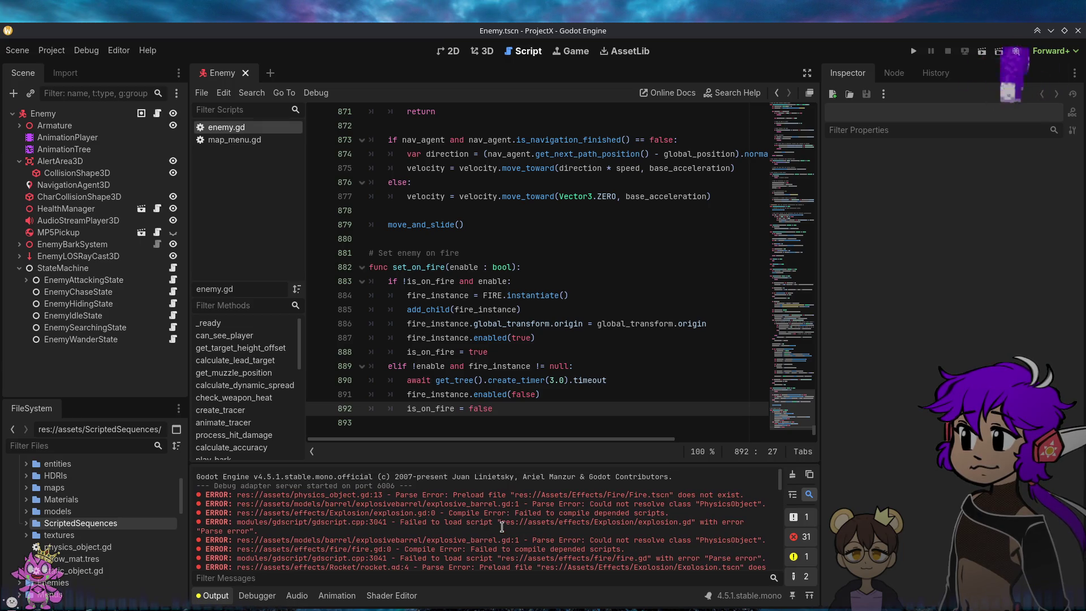
drag(766, 566, 243, 466)
Step: Copy the selected log text to the clipboard, then clear the selection
right_click(242, 478)
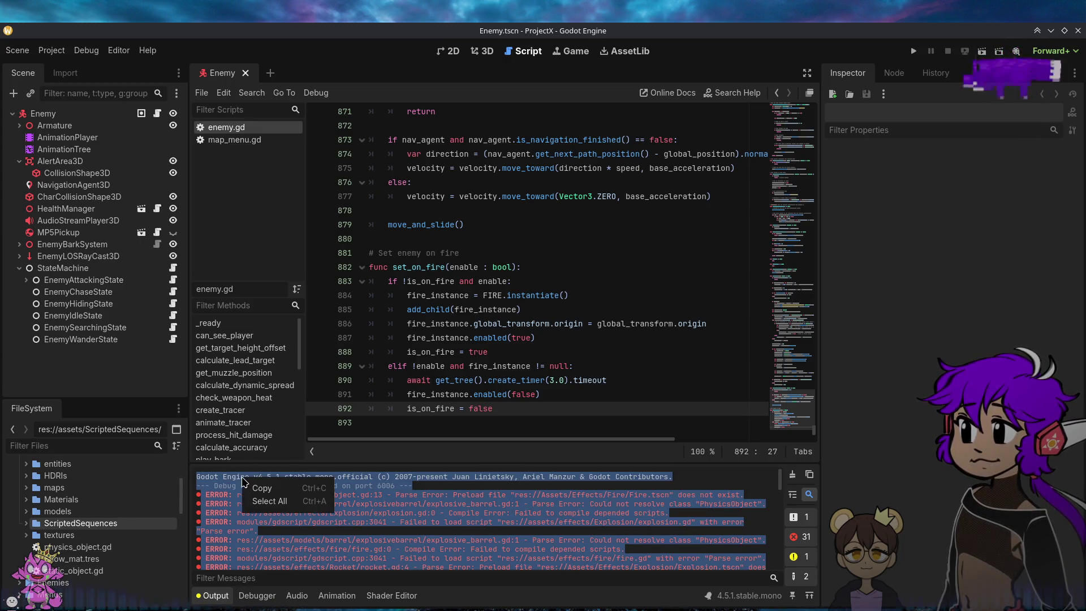
click(255, 488)
right_click(290, 488)
click(300, 499)
right_click(301, 508)
click(310, 514)
click(357, 520)
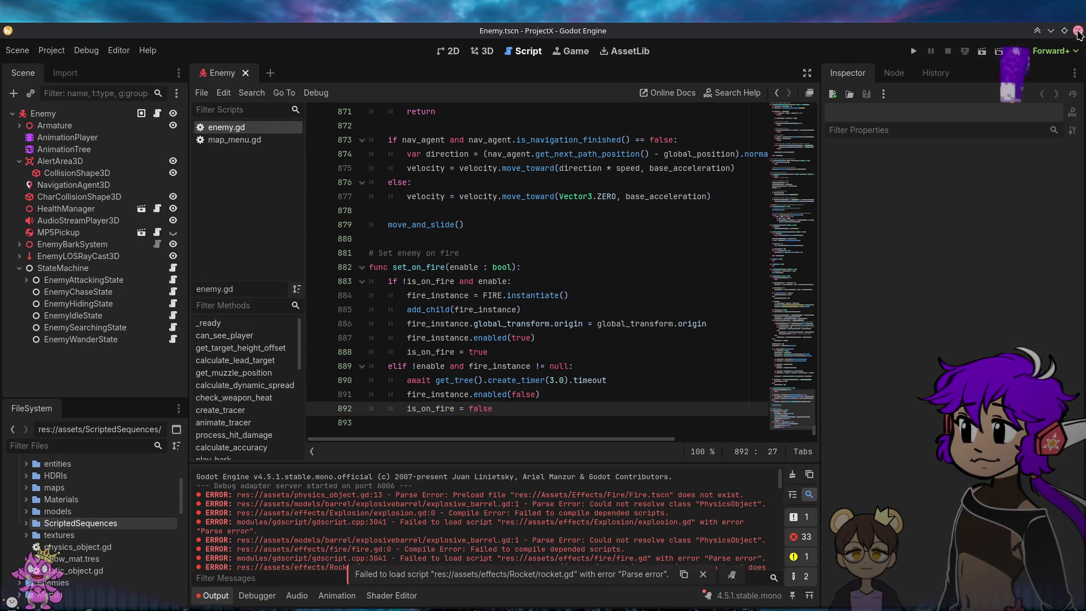
Step: Quit the Godot editor from the title bar, leaving it awaiting close confirmation
click(1079, 32)
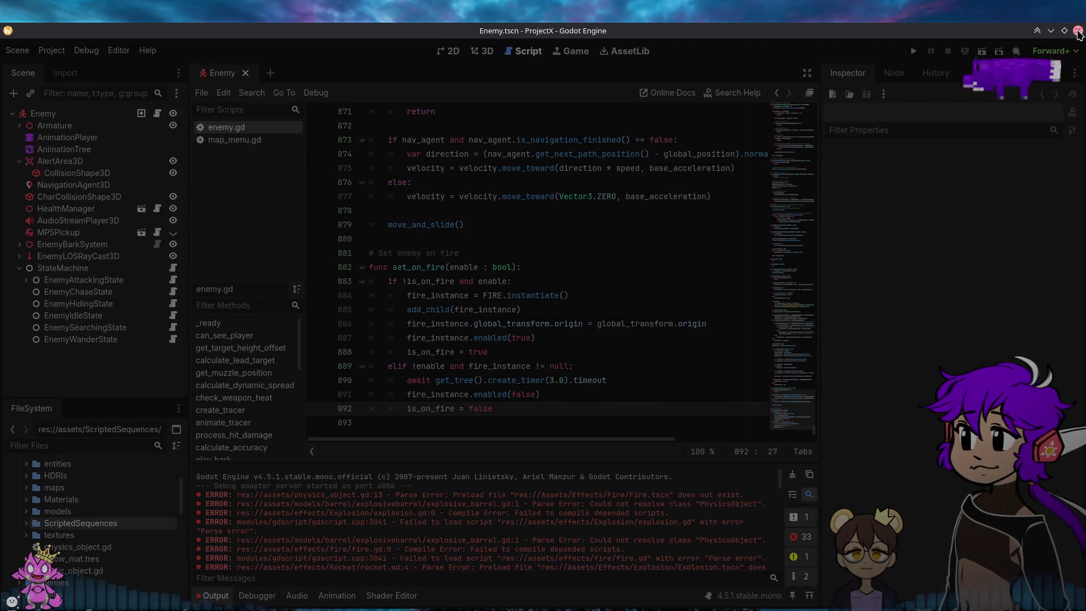